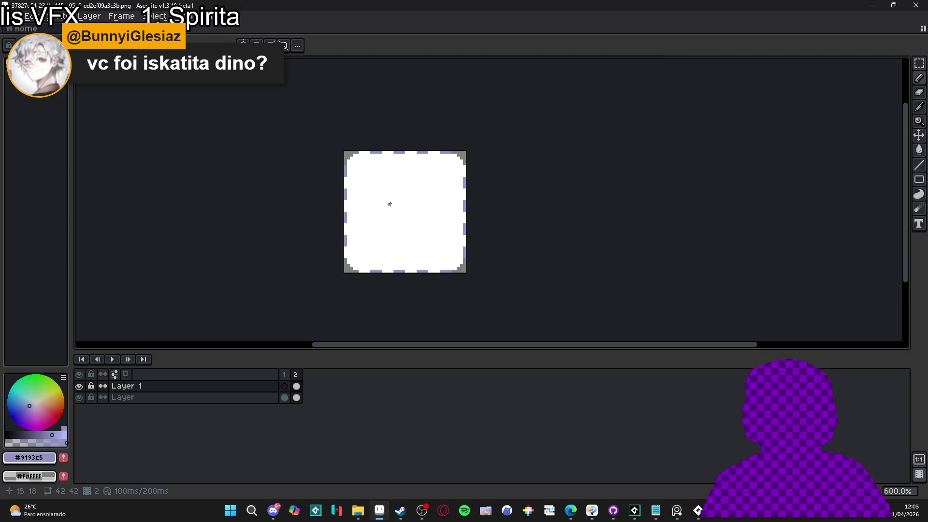
- Draw lavender pixels into the top-left corner of the 42×42 slot icon sprite
scroll(390, 204, "up", 4)
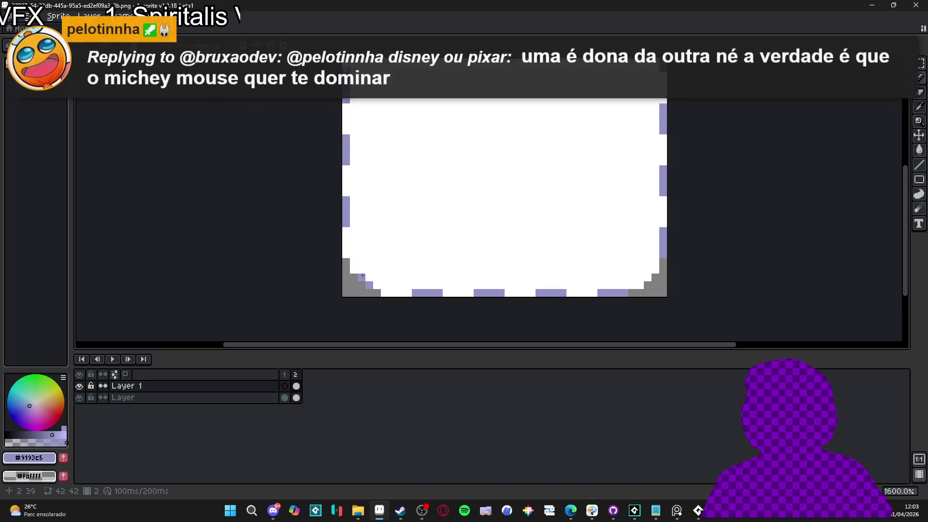
left_click_drag(408, 213, 387, 263)
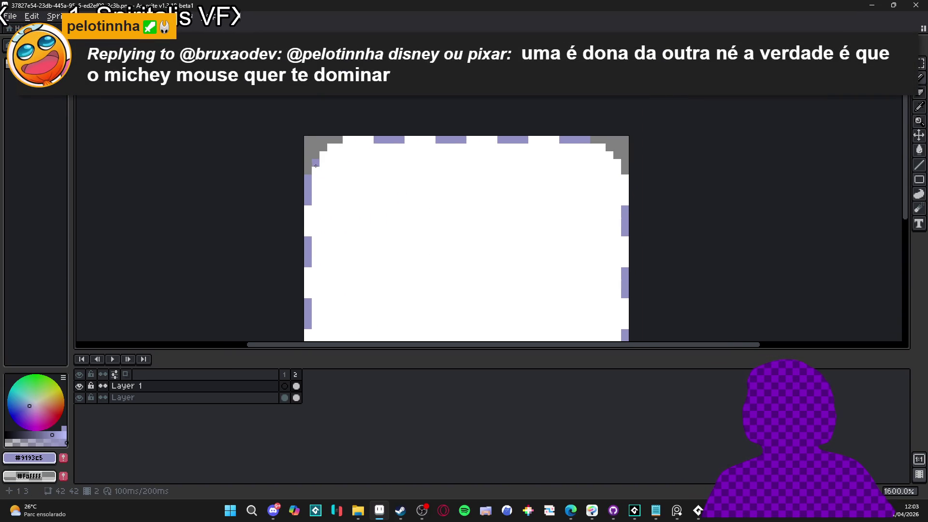
left_click_drag(324, 155, 331, 146)
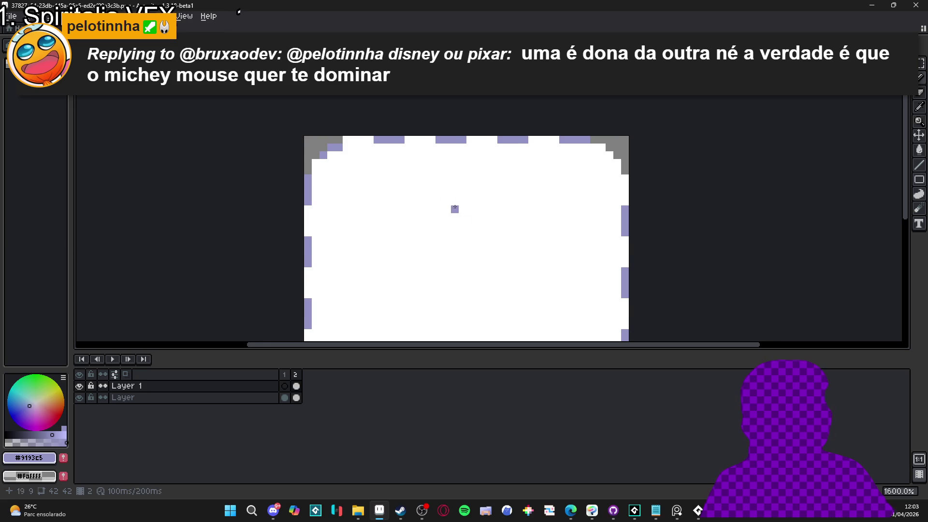
left_click_drag(504, 223, 484, 222)
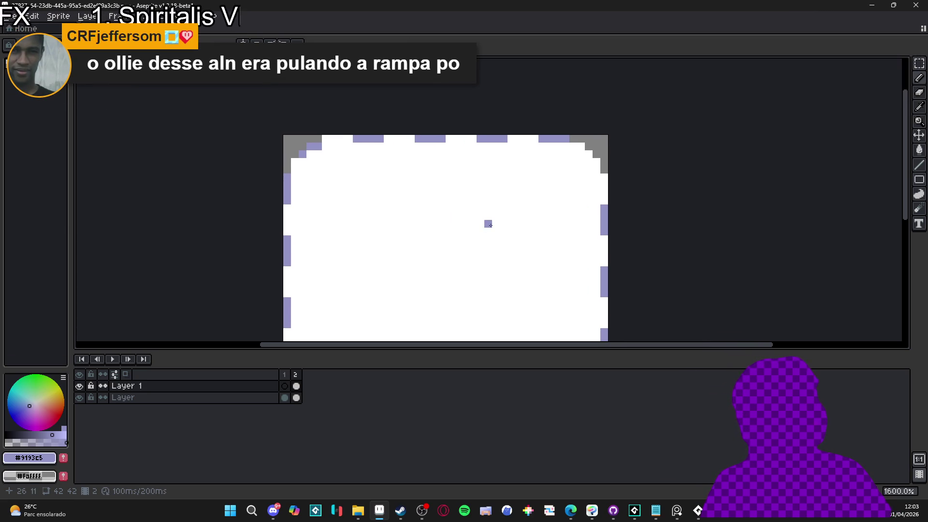
mouse_move(491, 225)
left_mouse_down()
mouse_move(498, 176)
mouse_move(486, 210)
left_mouse_up()
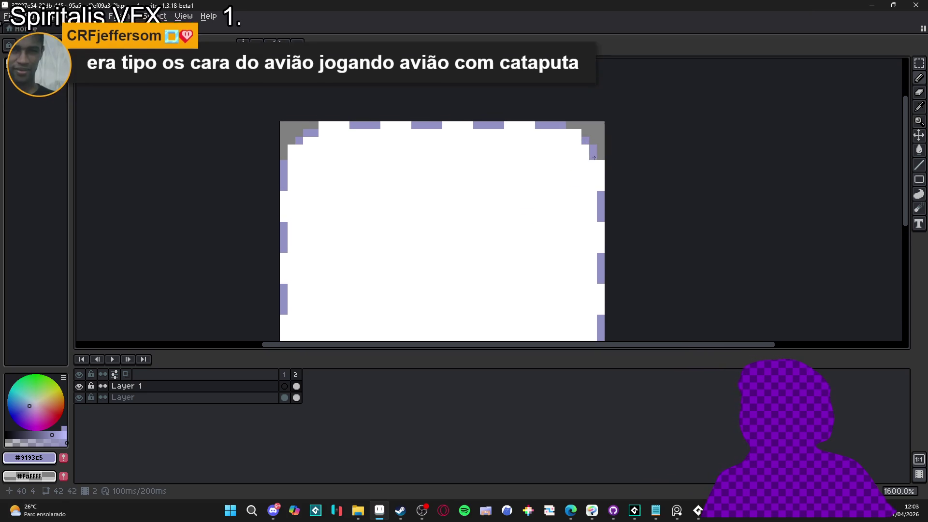
scroll(546, 178, "down", 1)
mouse_move(499, 223)
left_mouse_down()
mouse_move(487, 147)
mouse_move(492, 159)
left_mouse_up()
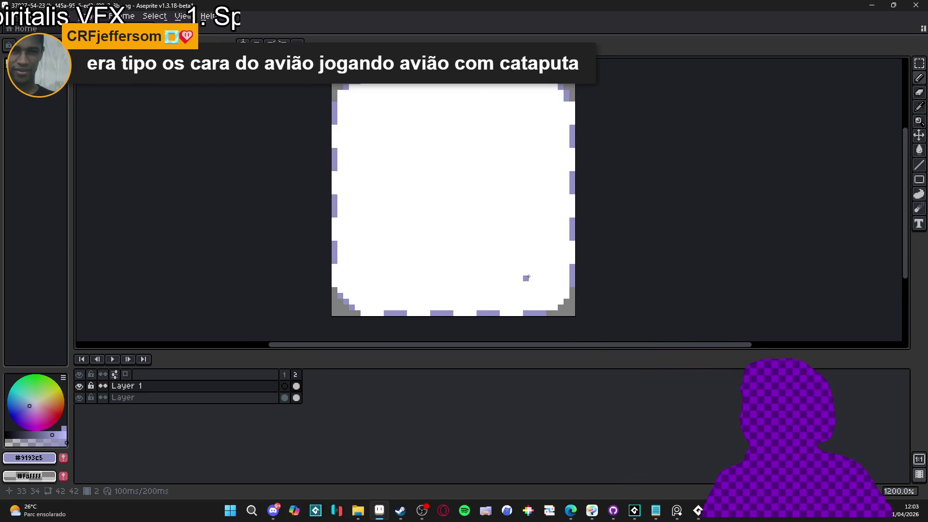
- Undo the stray purple pixel, save the sprite, and select the whole canvas
key("ctrl+z")
mouse_move(503, 297)
left_mouse_down()
mouse_move(489, 296)
mouse_move(495, 259)
left_mouse_up()
key("ctrl+s")
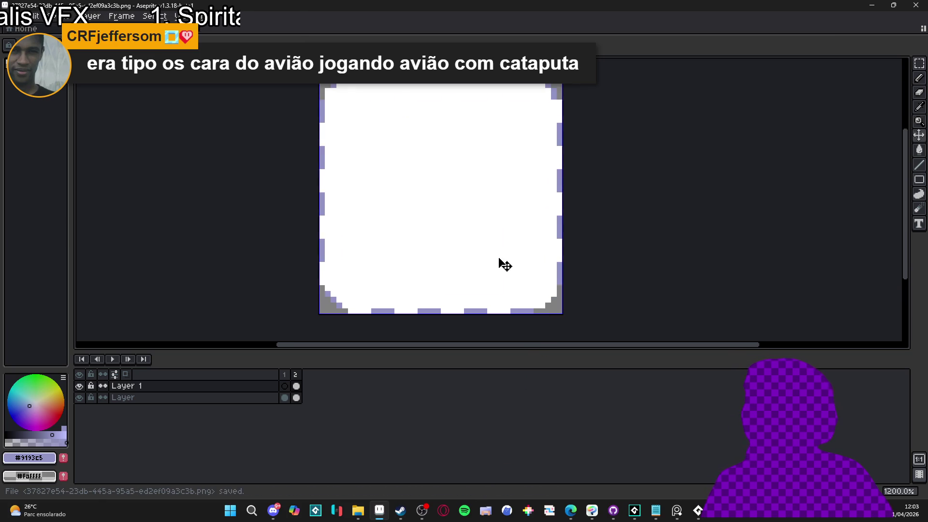
key("ctrl+a")
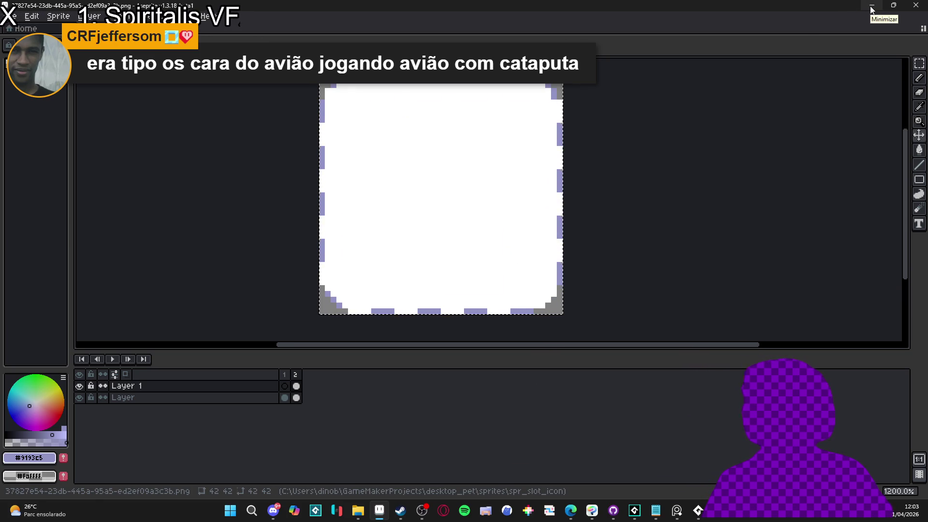
left_click(483, 230)
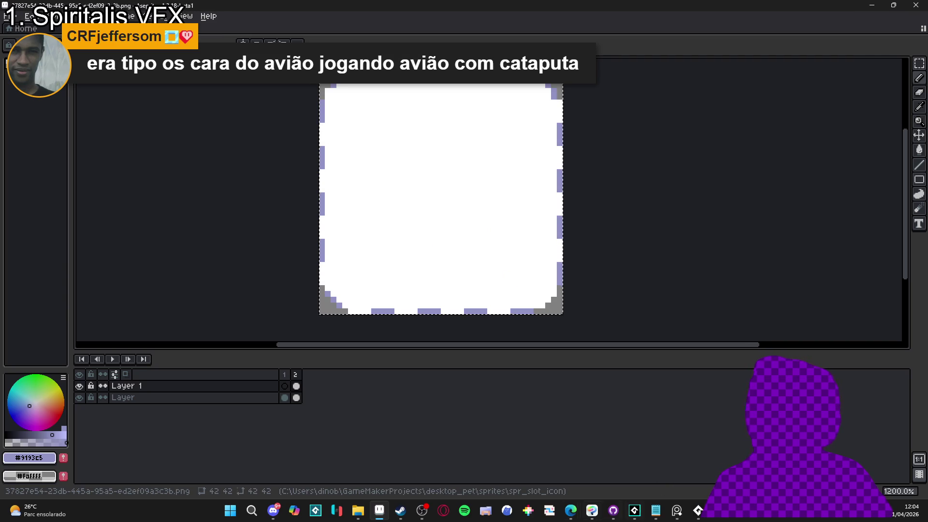
- Reload the modified project in GameMaker, paste the icon image and open spr_slot_icon_16
left_click(635, 511)
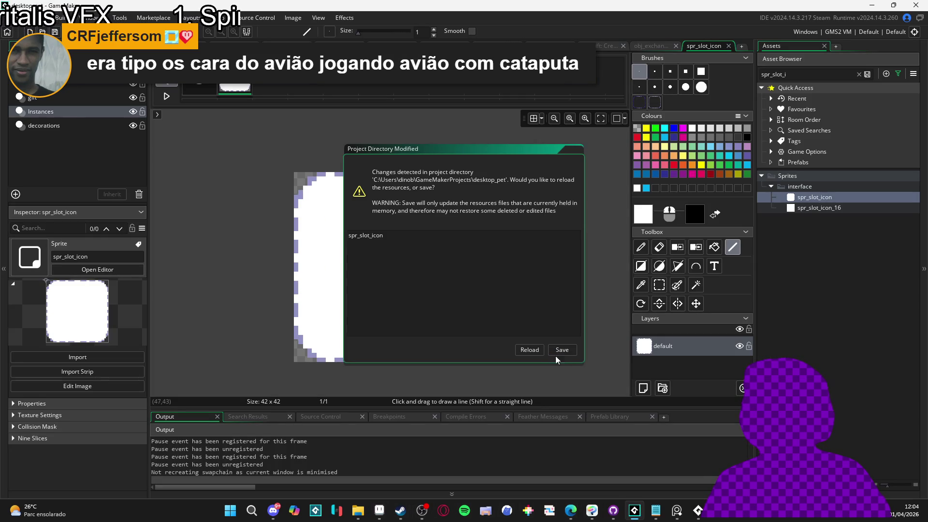
left_click(530, 350)
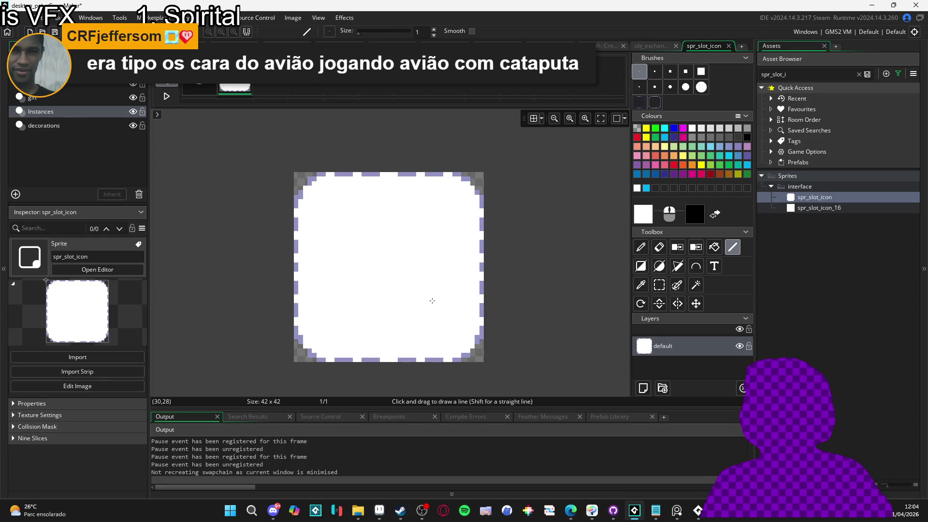
key("ctrl+v")
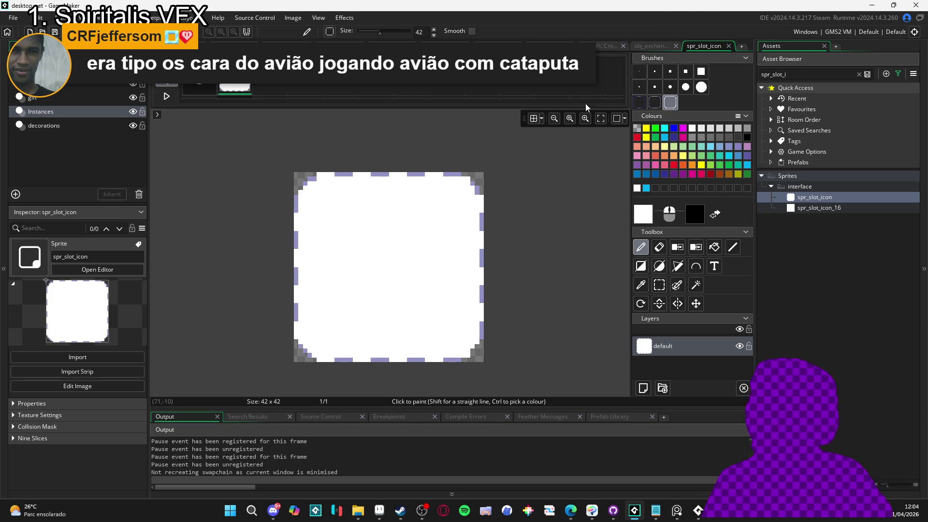
left_click(822, 207)
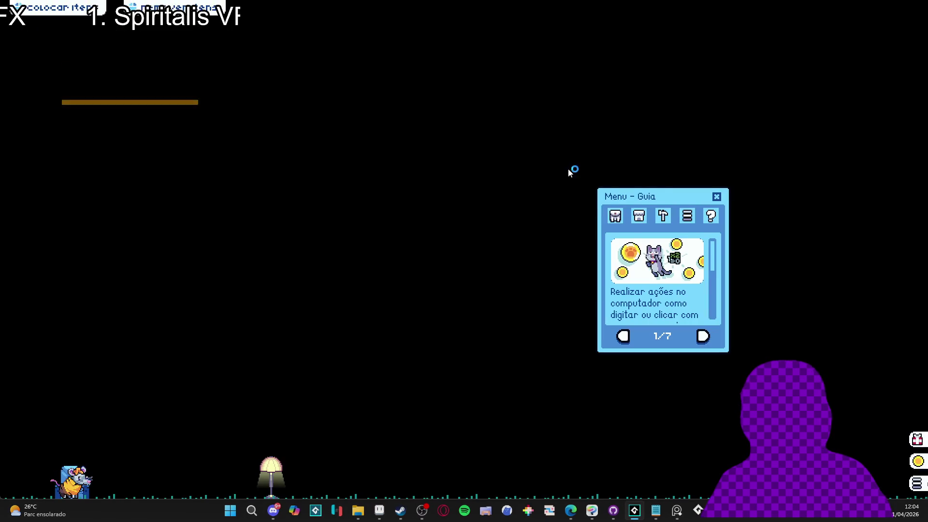
- From the inventory's trade menu, move three fish and the bear into trade slots
left_click(615, 216)
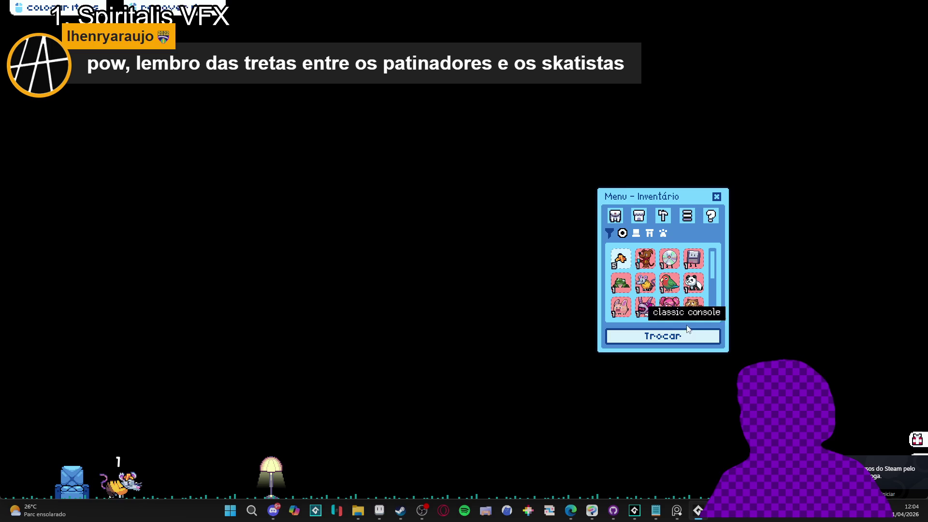
scroll(672, 314, "down", 4)
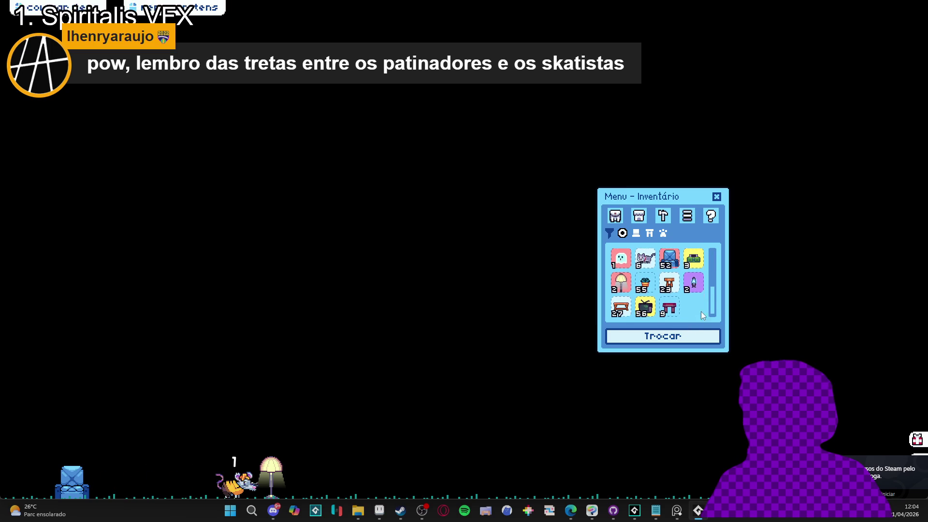
scroll(705, 306, "up", 4)
scroll(685, 289, "down", 5)
scroll(685, 290, "up", 4)
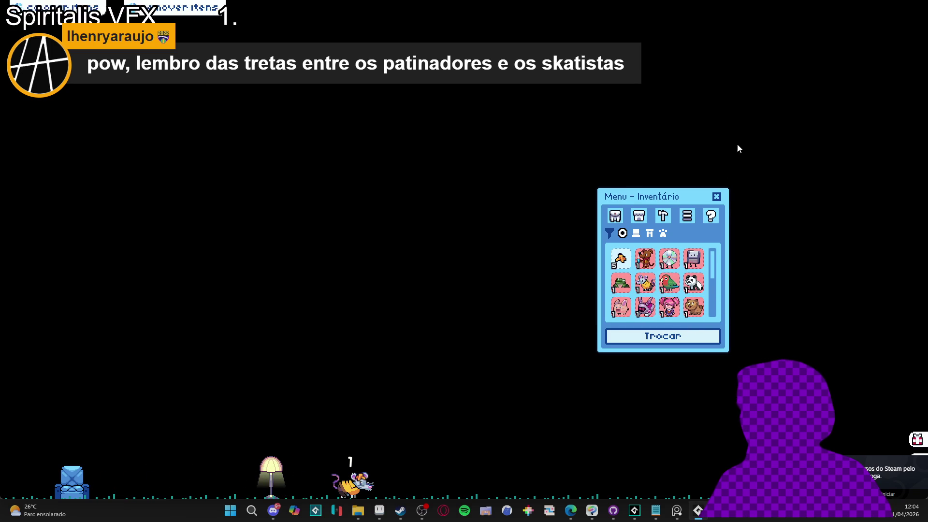
scroll(656, 302, "down", 4)
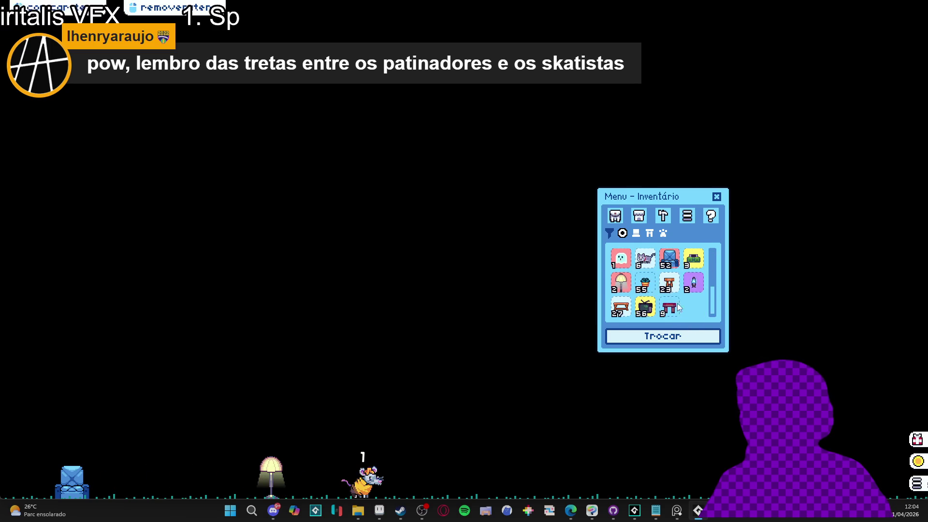
left_click(662, 336)
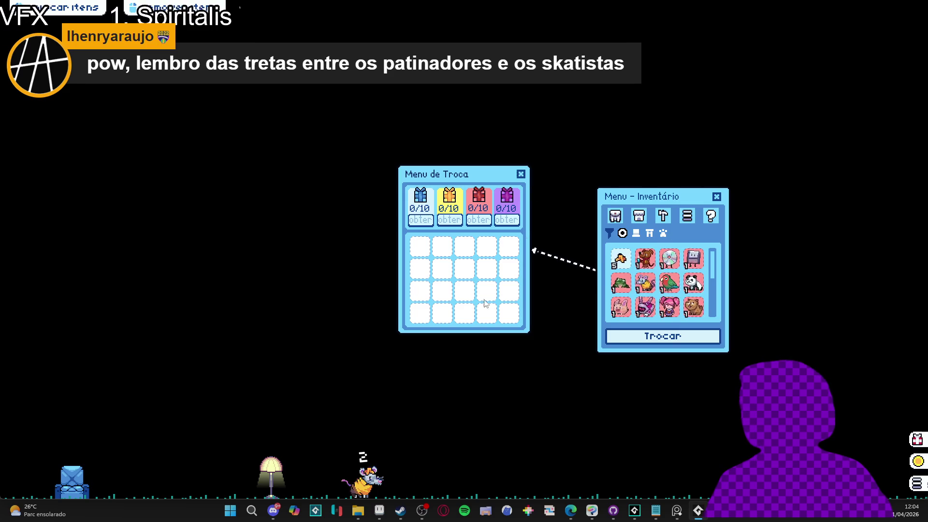
triple_click(621, 260)
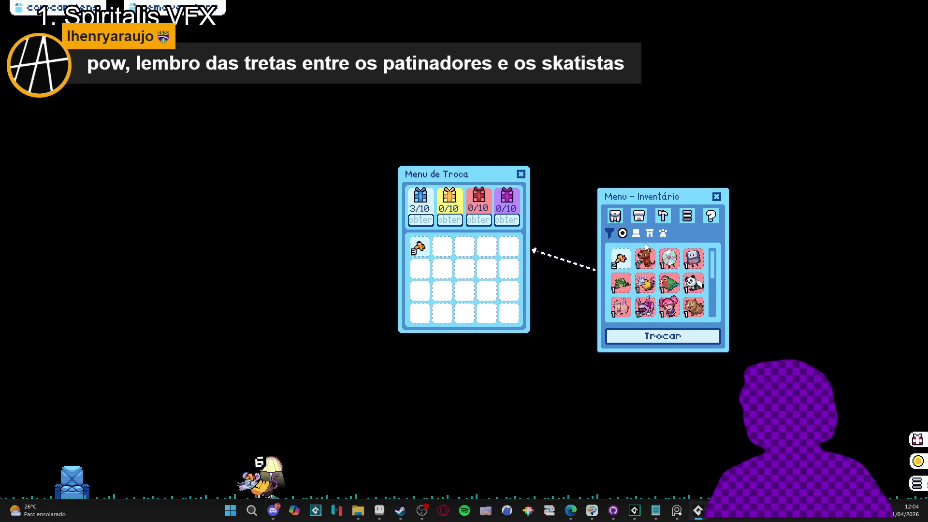
left_click(645, 259)
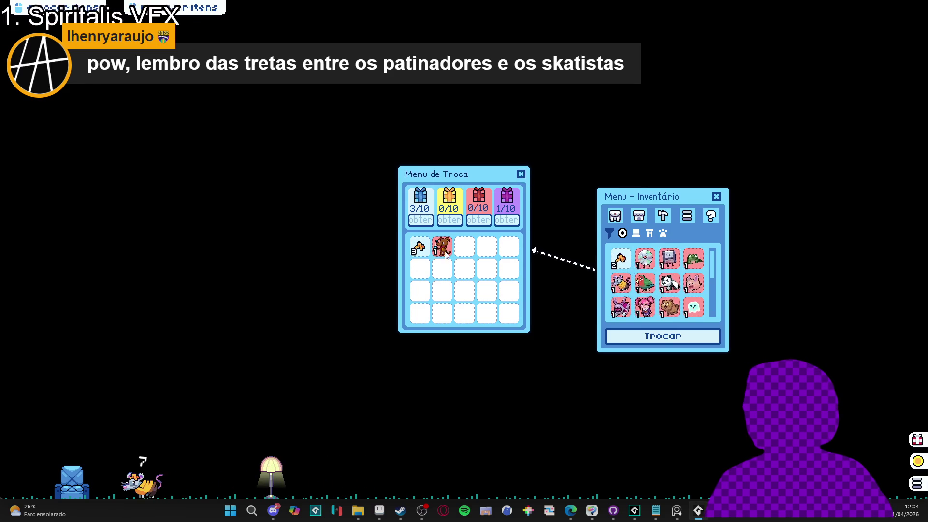
- Abort the game after the Code Error about the unset rarity variable
scroll(646, 283, "down", 5)
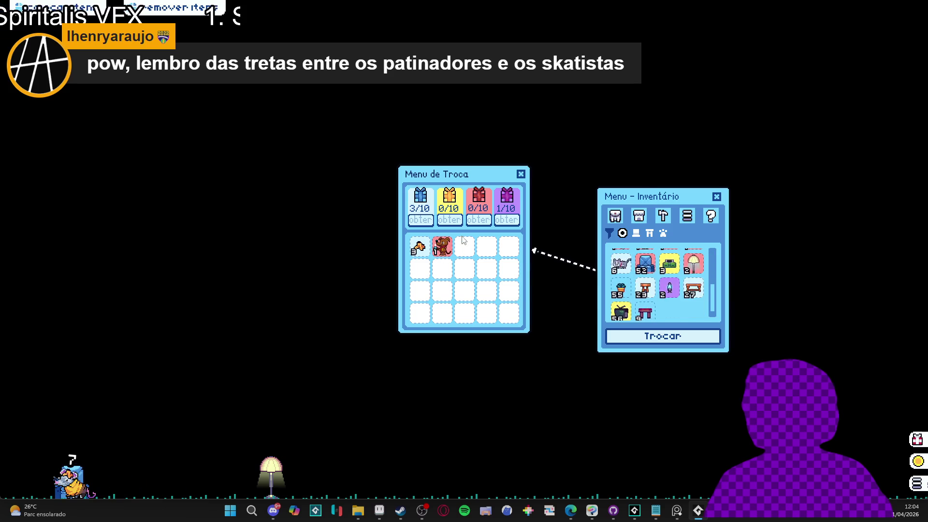
right_click(442, 247)
left_click(487, 264)
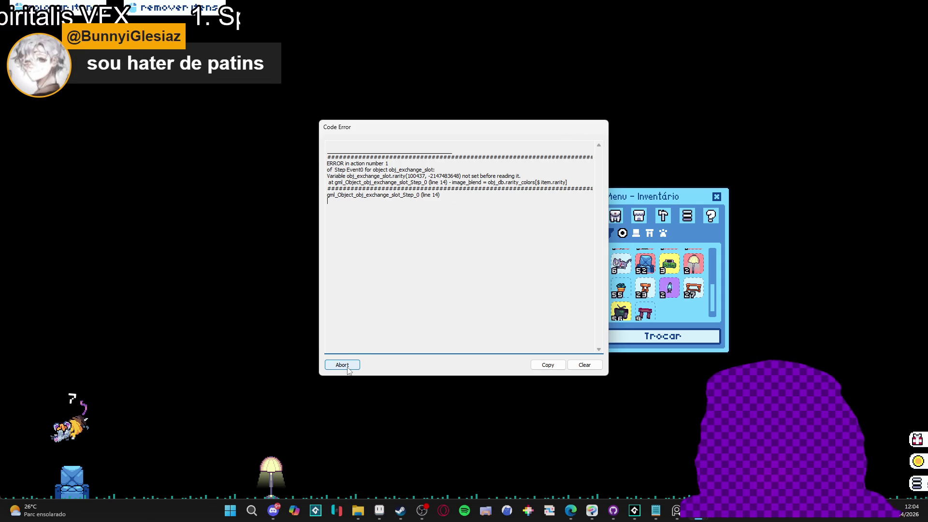
left_click(347, 368)
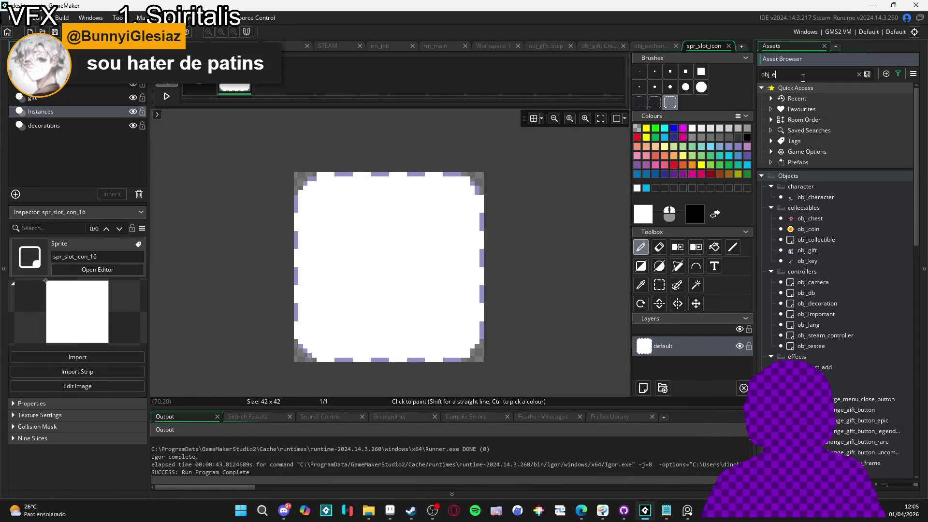
- Search the assets for obj_exchange_slot and open its Step event code
type("_ex")
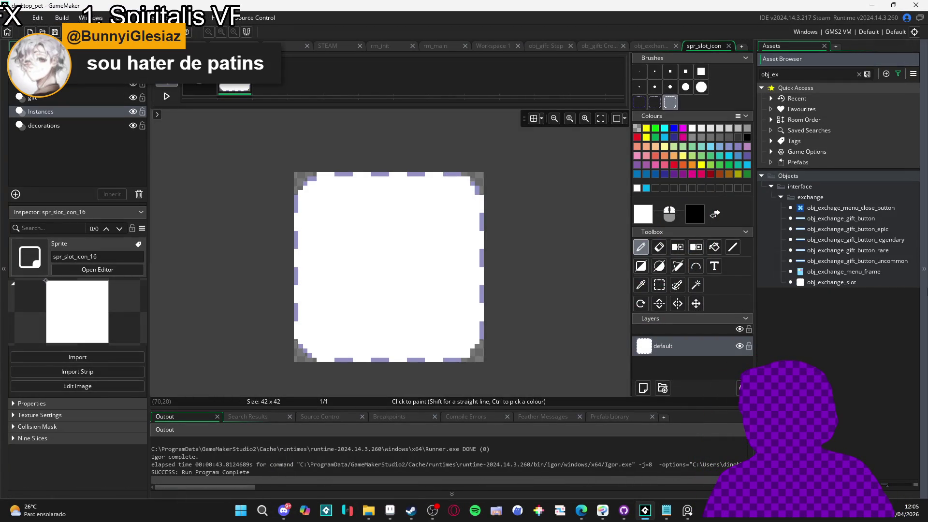
double_click(847, 285)
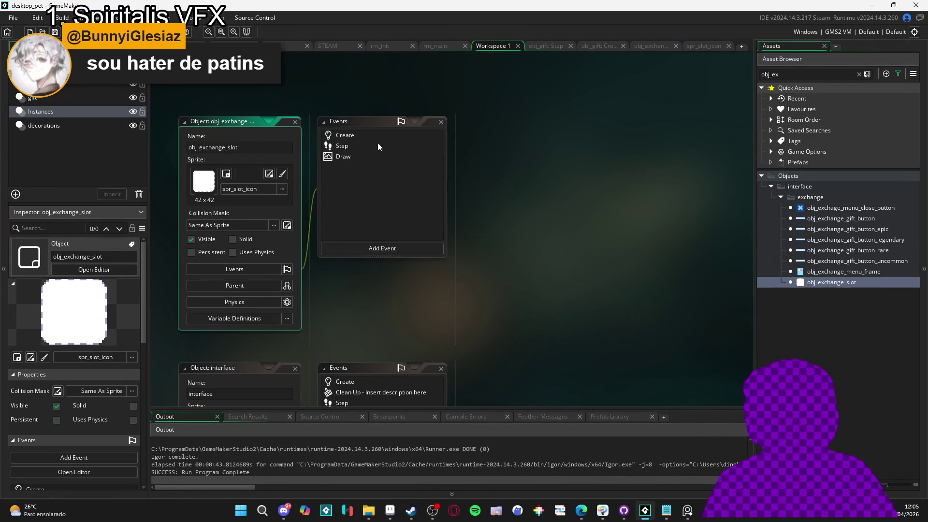
double_click(379, 143)
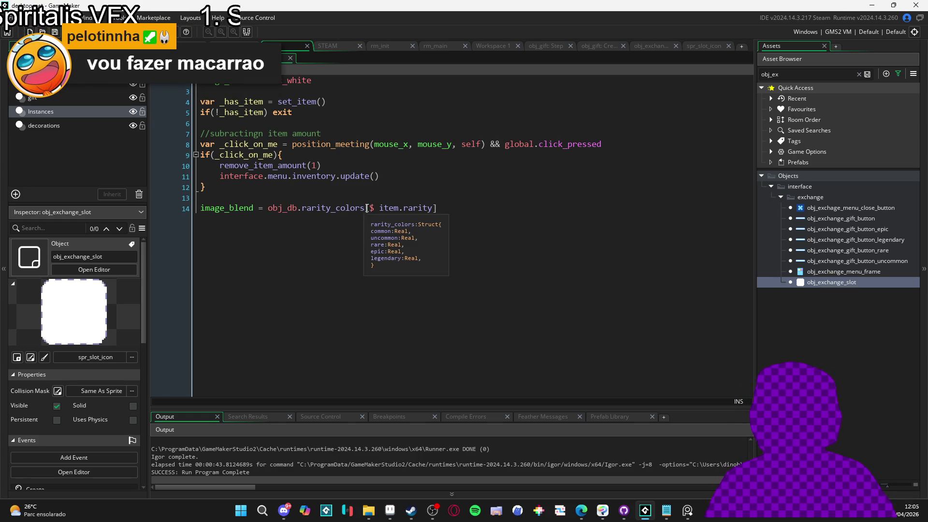
- Fix the misspelled comment in the Step code by deleting its stray 'n'
left_click(385, 247)
key("Up")
key("Up")
key("Down")
key("Down")
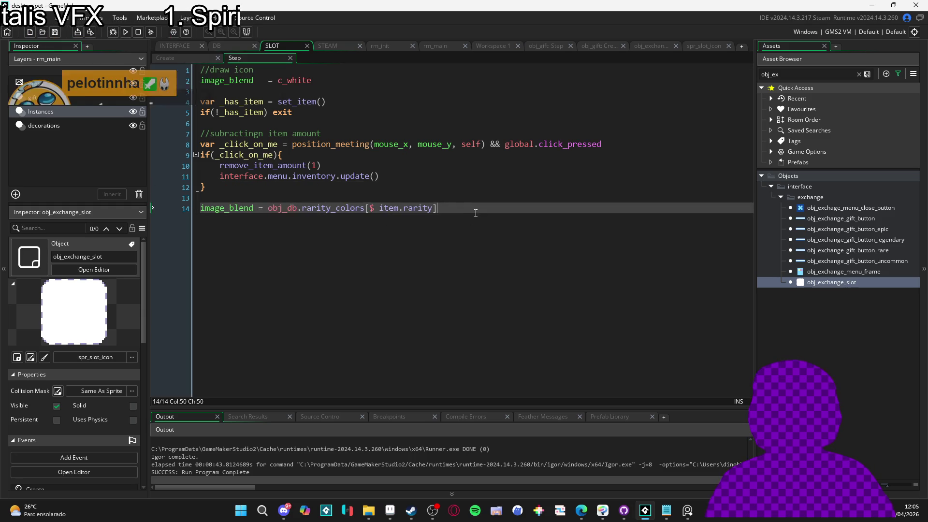
key("Up")
left_click(504, 127)
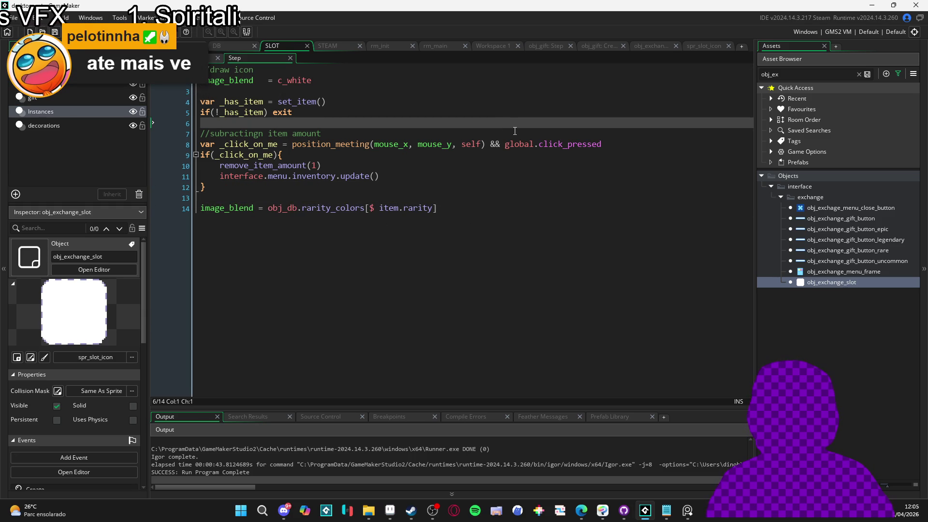
left_click(261, 138)
key("BackSpace")
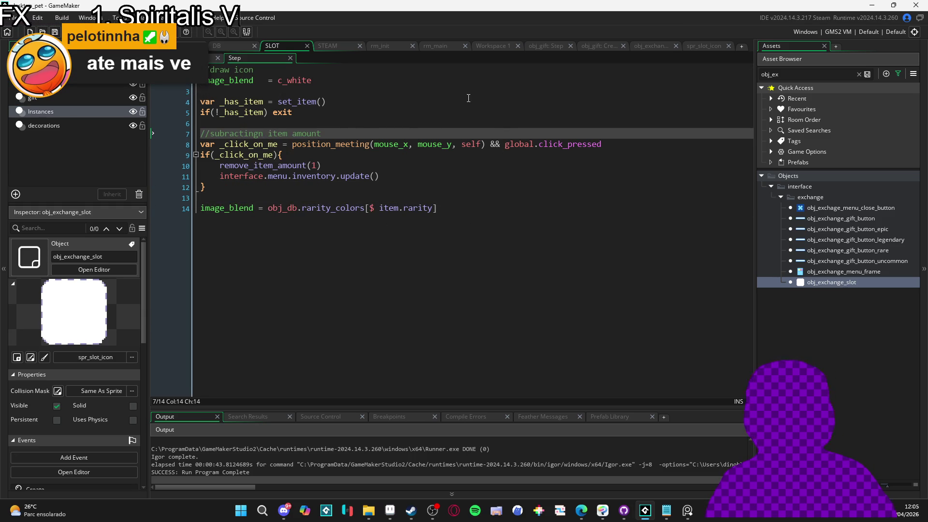
left_click(400, 188)
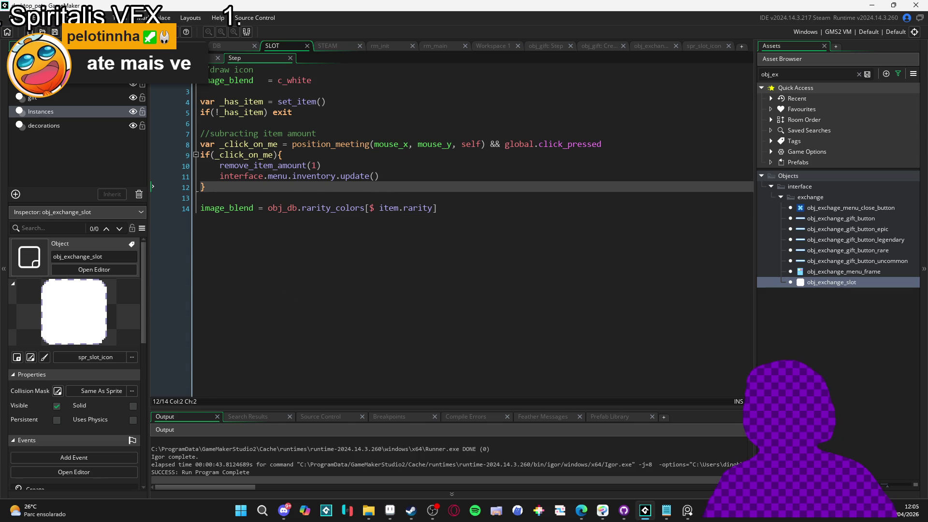
- Review the Create event code, return to the Step event, and run the game with F5
left_click(201, 58)
scroll(289, 177, "down", 1)
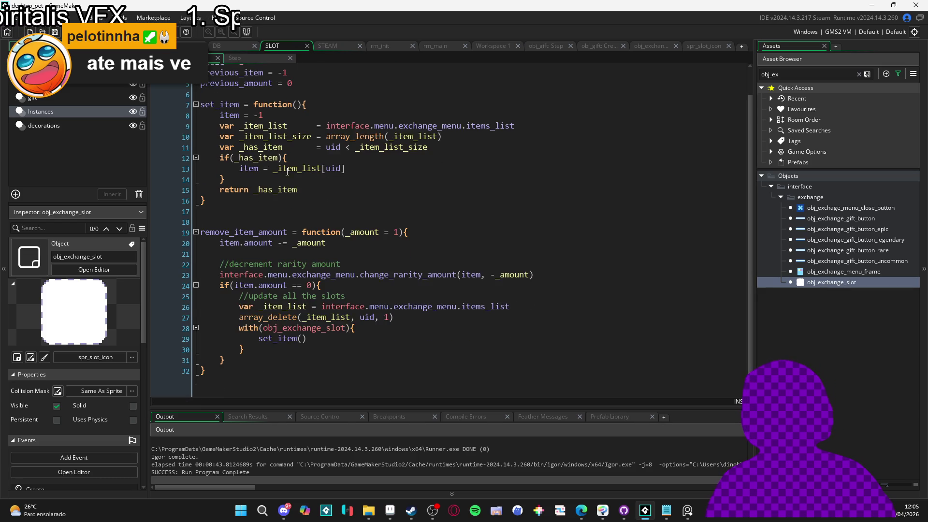
scroll(276, 121, "up", 1)
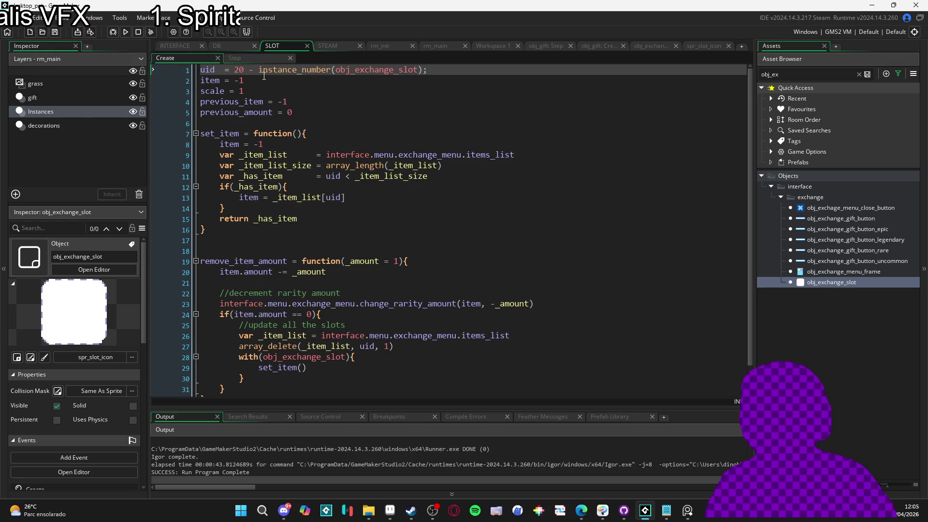
left_click(234, 57)
left_click(366, 223)
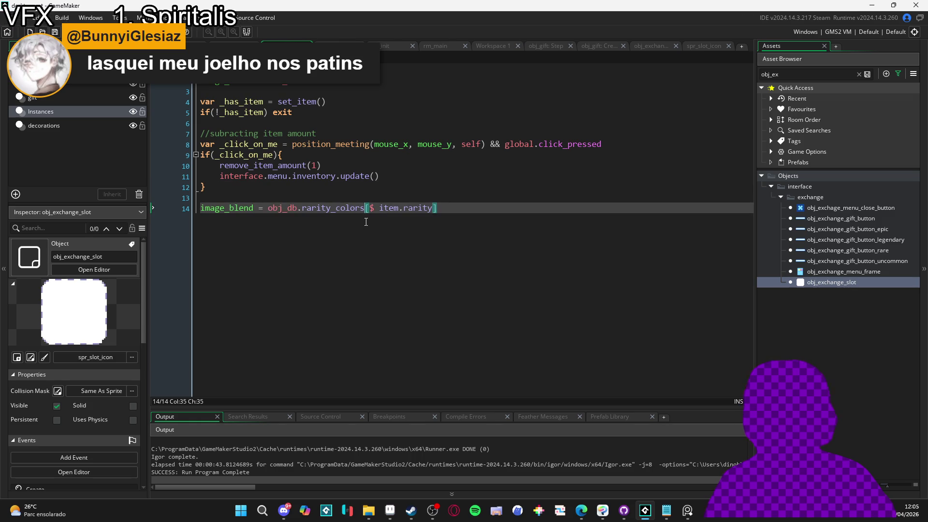
key("F5")
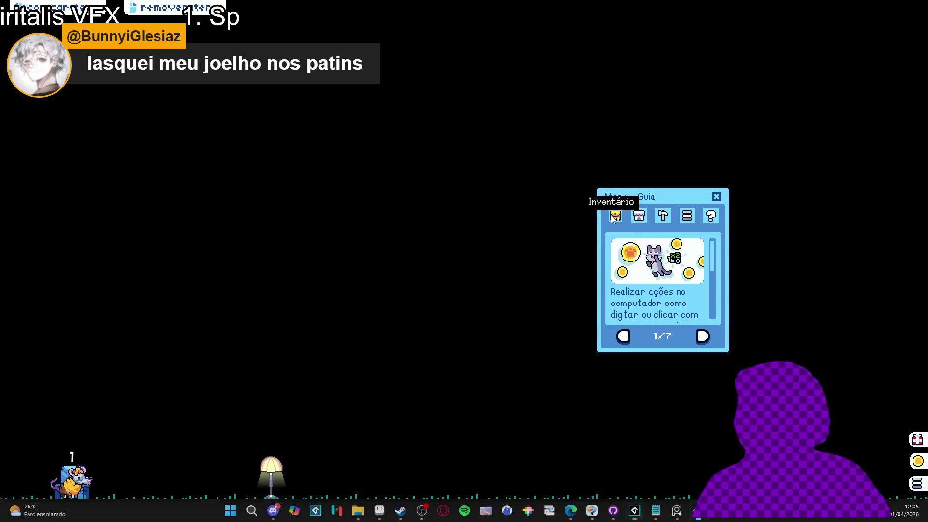
- Open the inventory's trade menu and move the first item into the trade grid
left_click(615, 215)
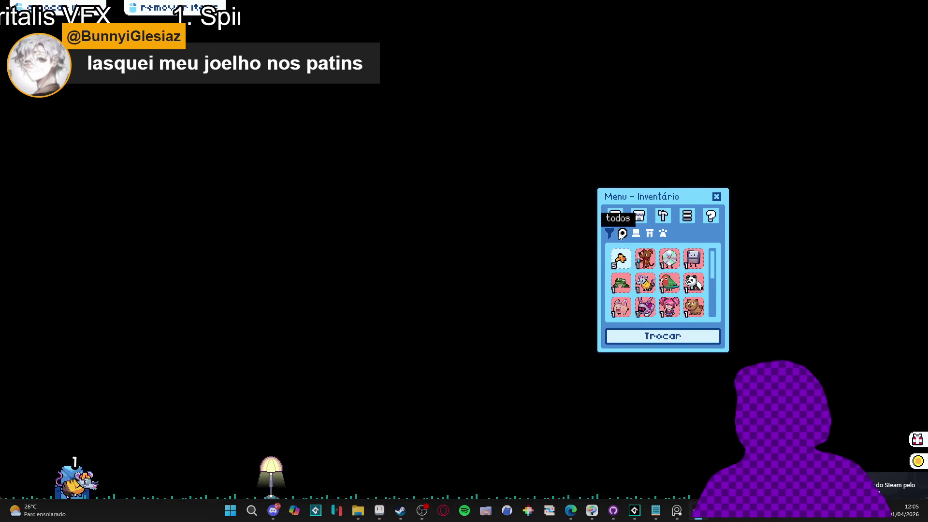
left_click(650, 336)
left_click(620, 259)
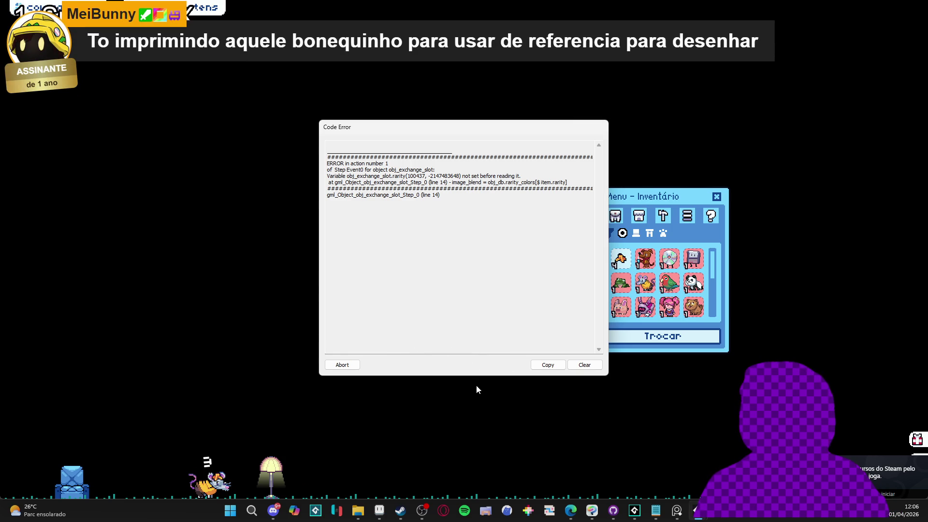
left_click(342, 365)
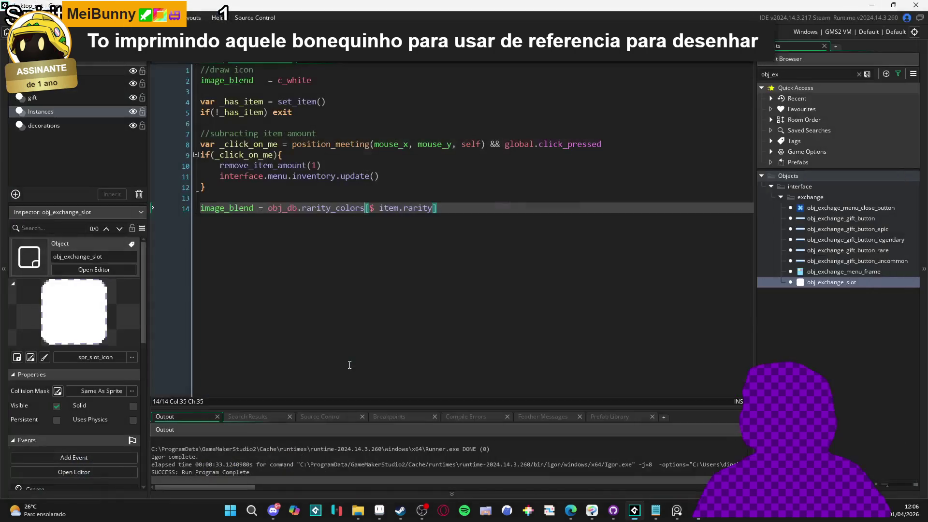
left_click(416, 209)
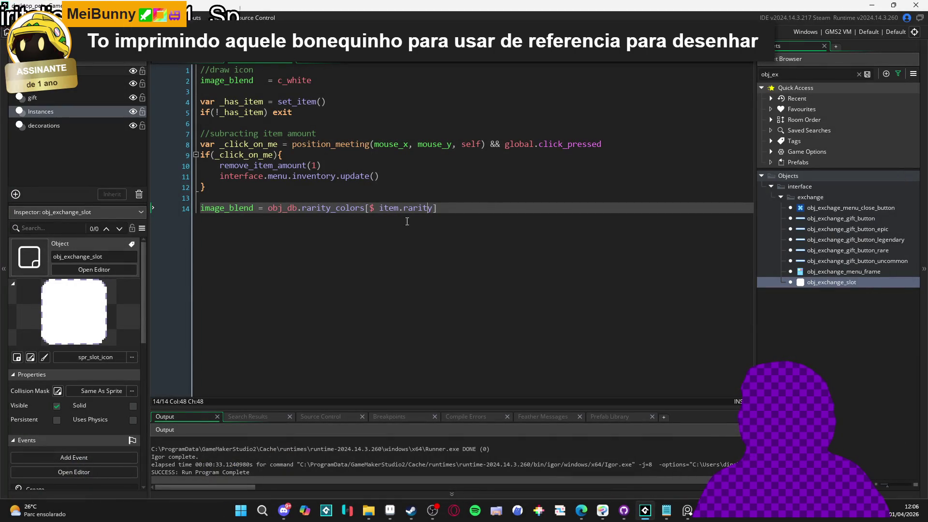
double_click(388, 212)
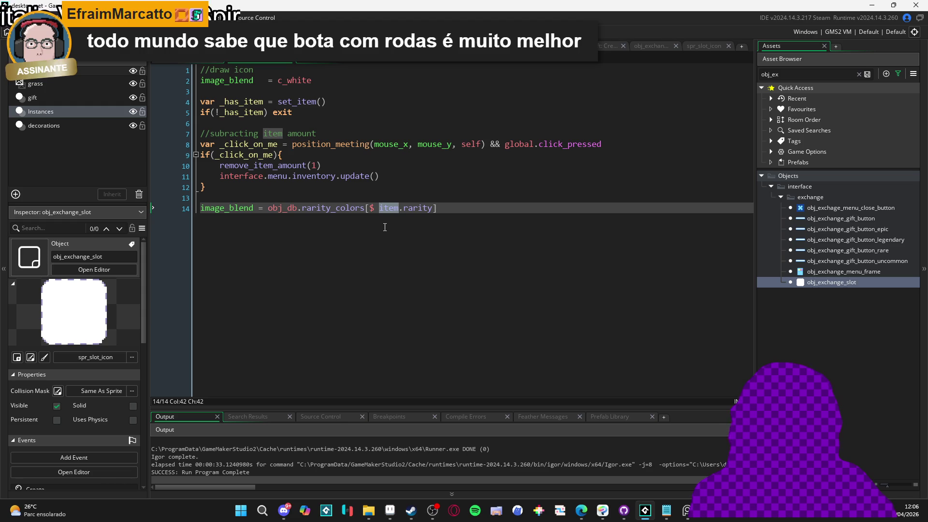
left_click(183, 62)
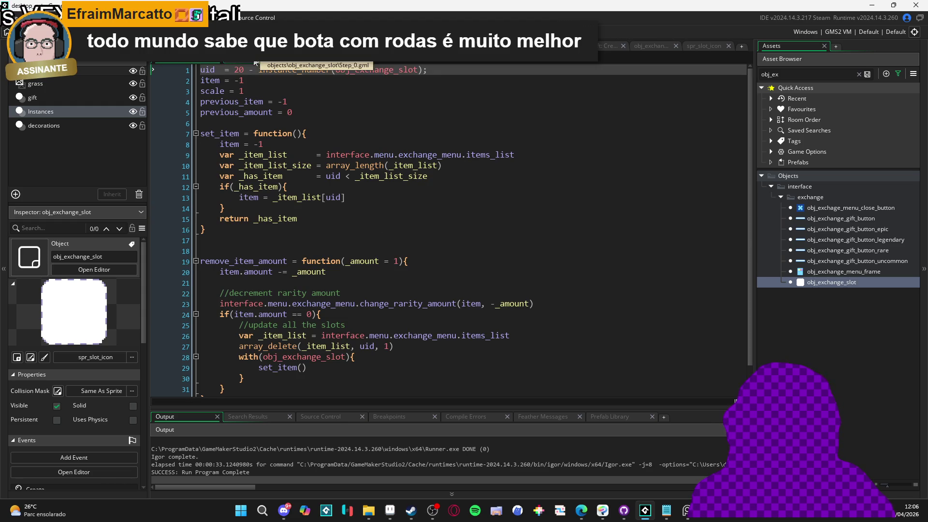
left_click(256, 62)
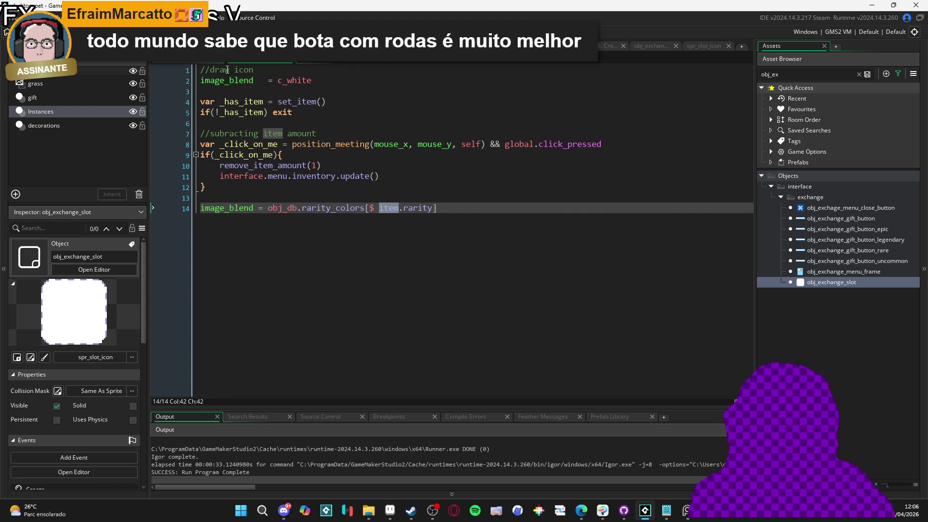
middle_click(300, 101)
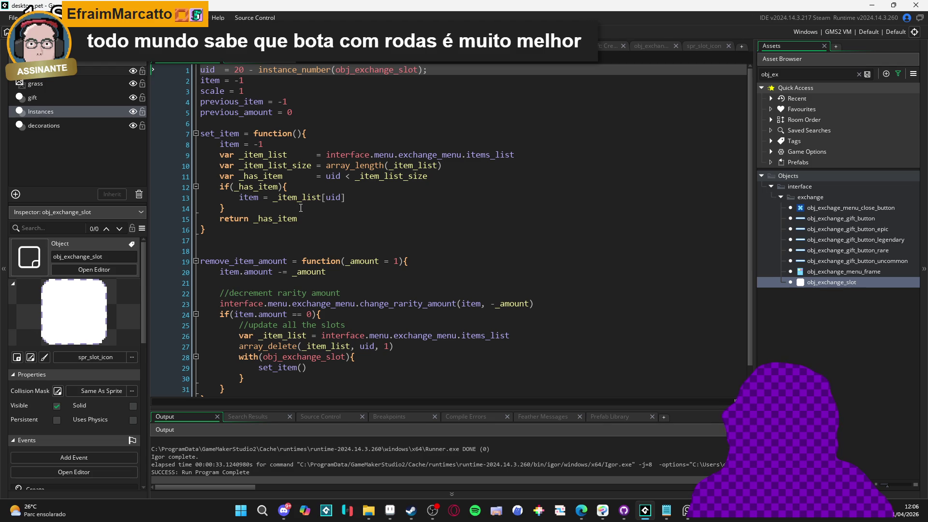
left_click(246, 62)
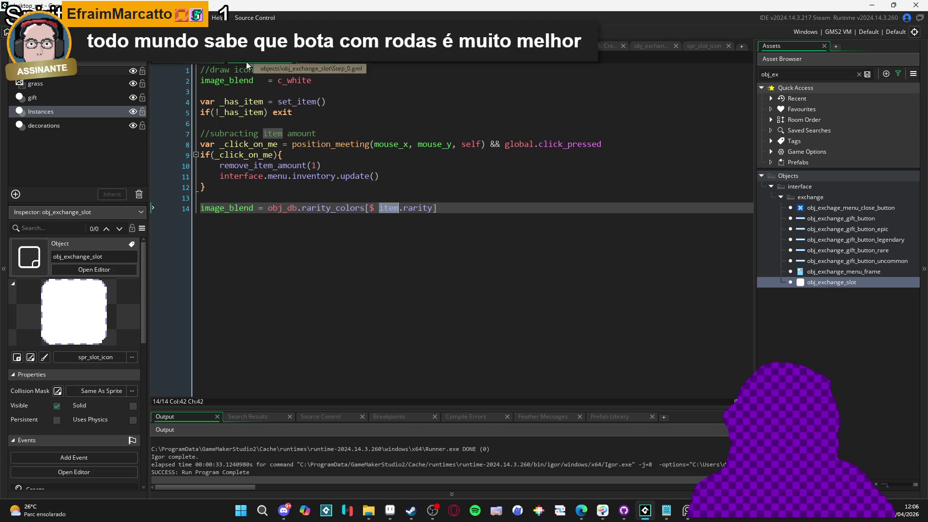
left_click(317, 200)
left_click(330, 199)
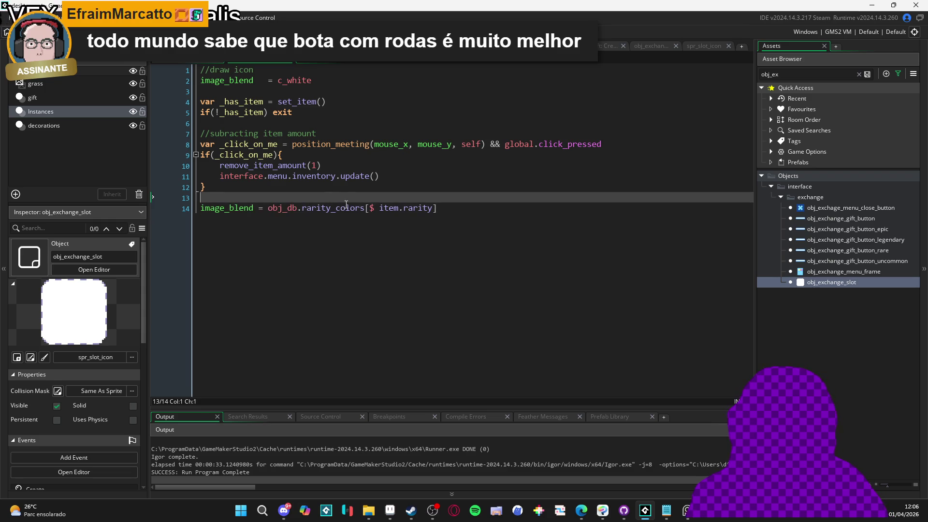
left_click(408, 174)
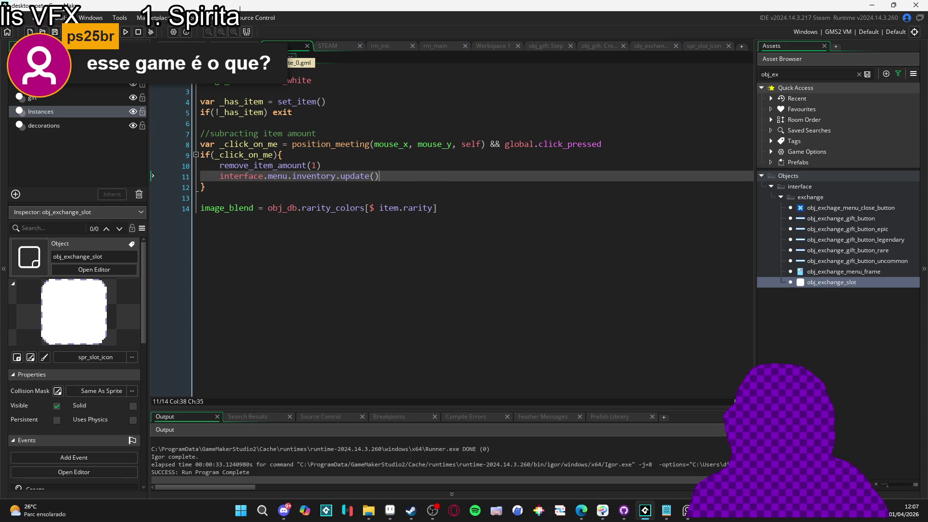
left_click(275, 54)
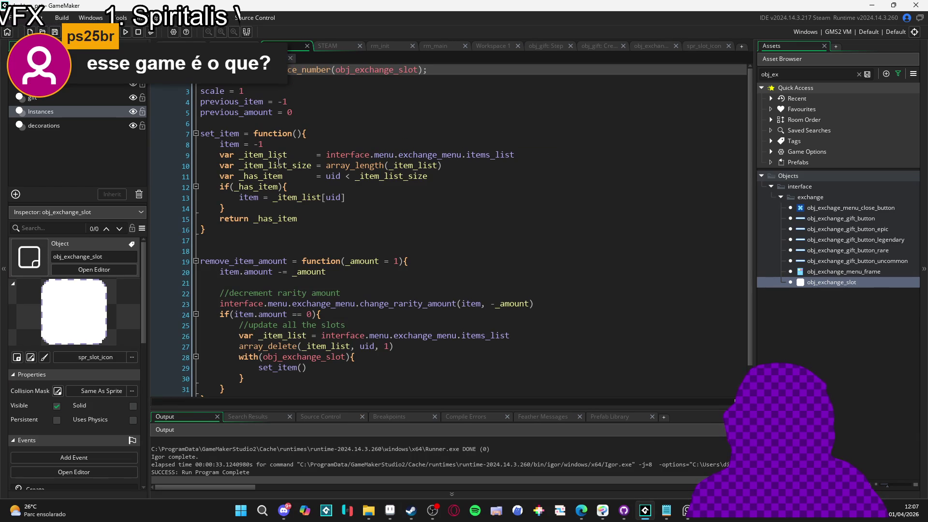
scroll(320, 345, "down", 1)
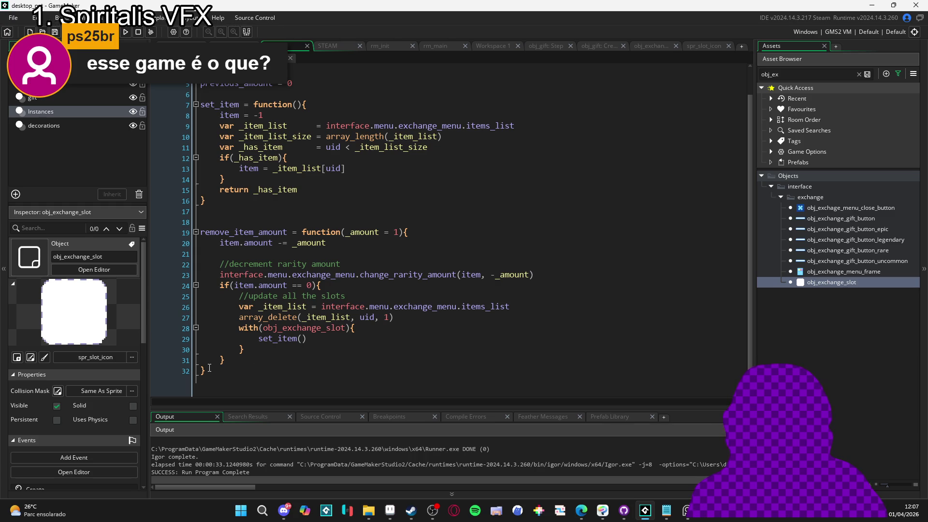
left_click(271, 56)
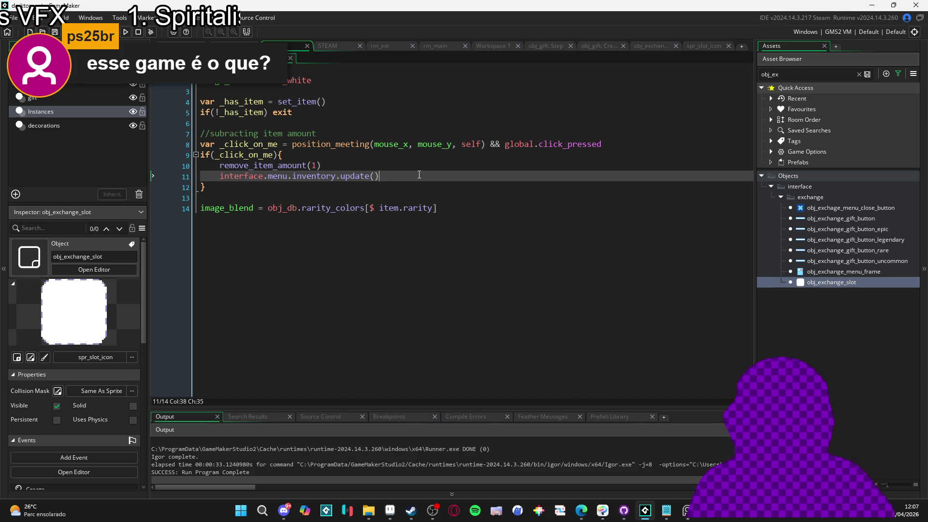
- Add 'image_blend = c_white' and 'return' lines after the inventory update in the click block
key("Return")
type("iamge")
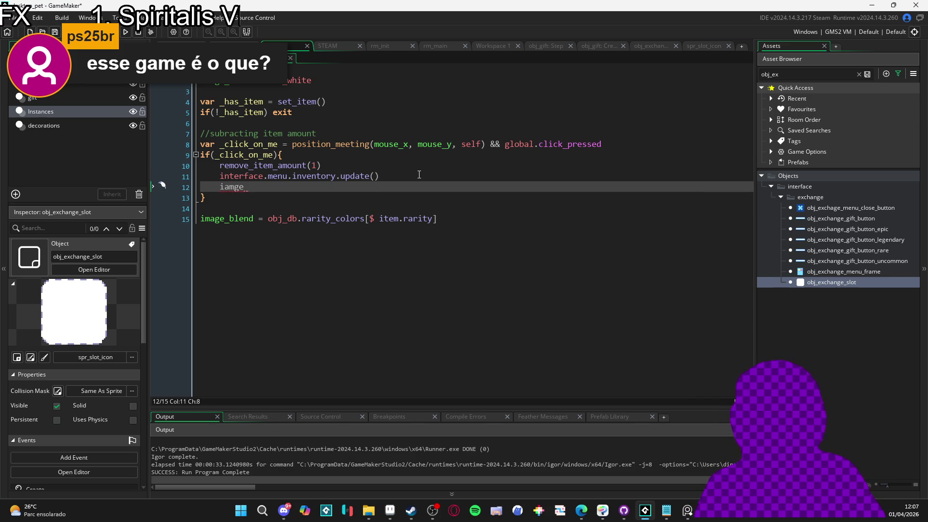
key("BackSpace")
key("BackSpace")
key("BackSpace")
type("image_ble")
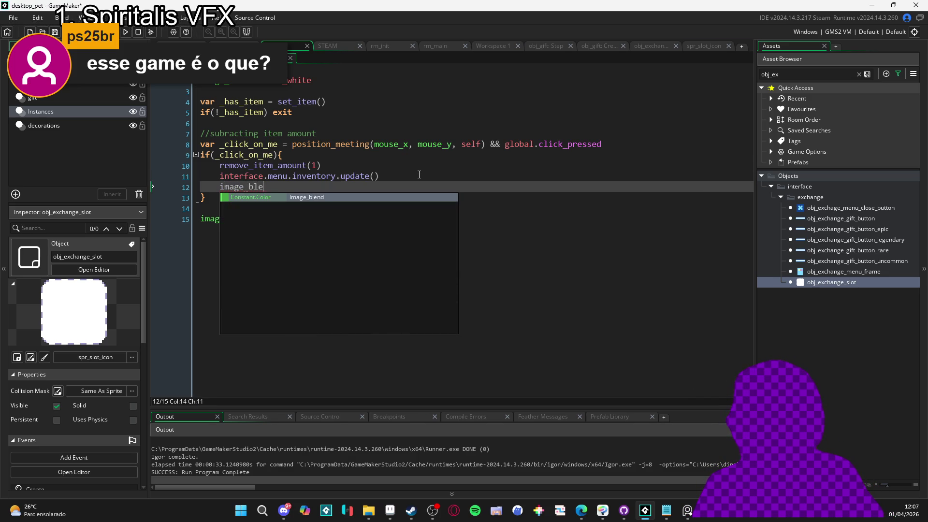
type("nd = c_white")
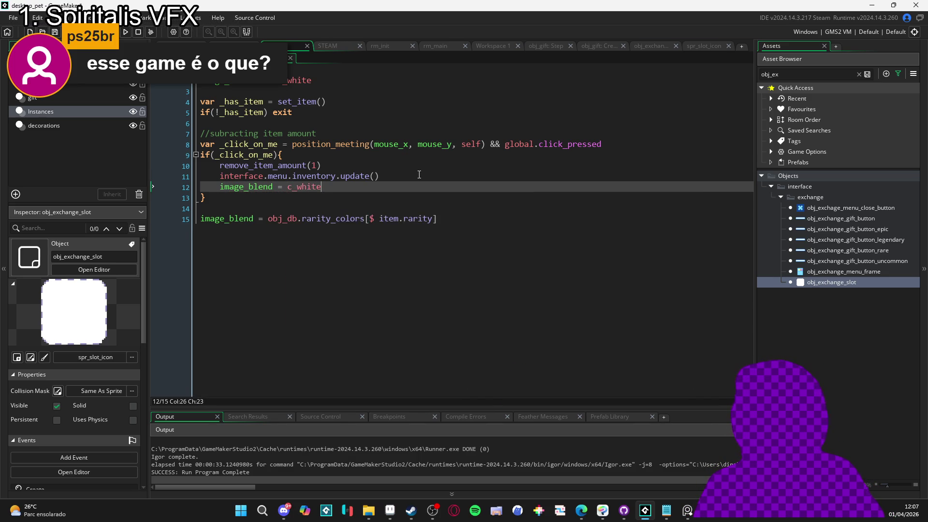
key("Return")
type("return")
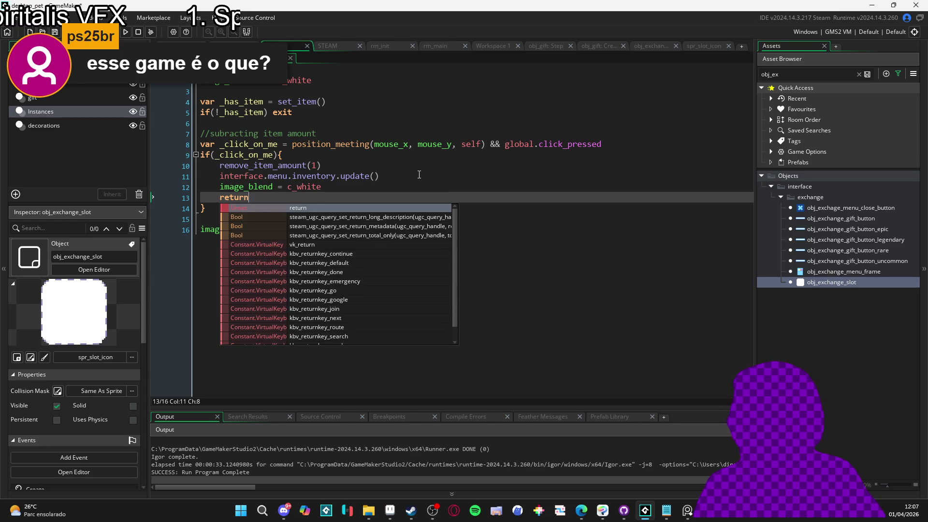
left_click(428, 172)
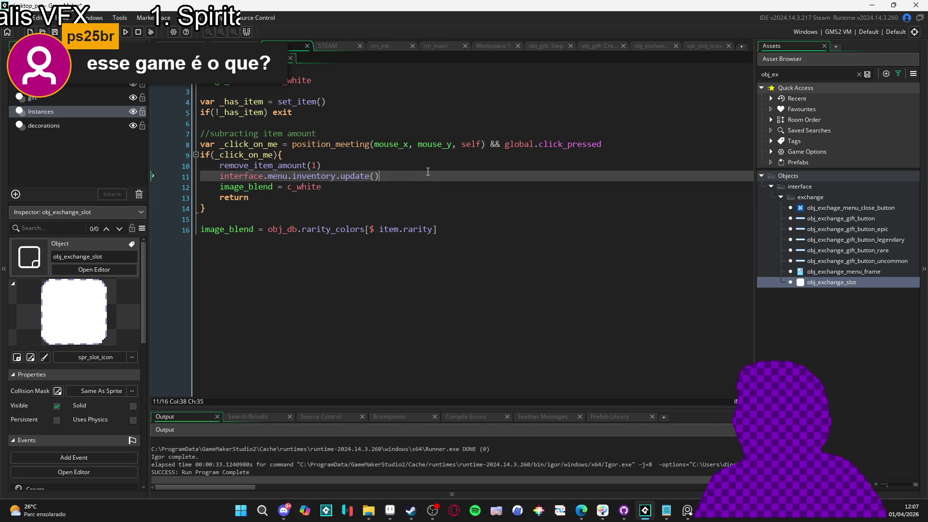
left_click(279, 198)
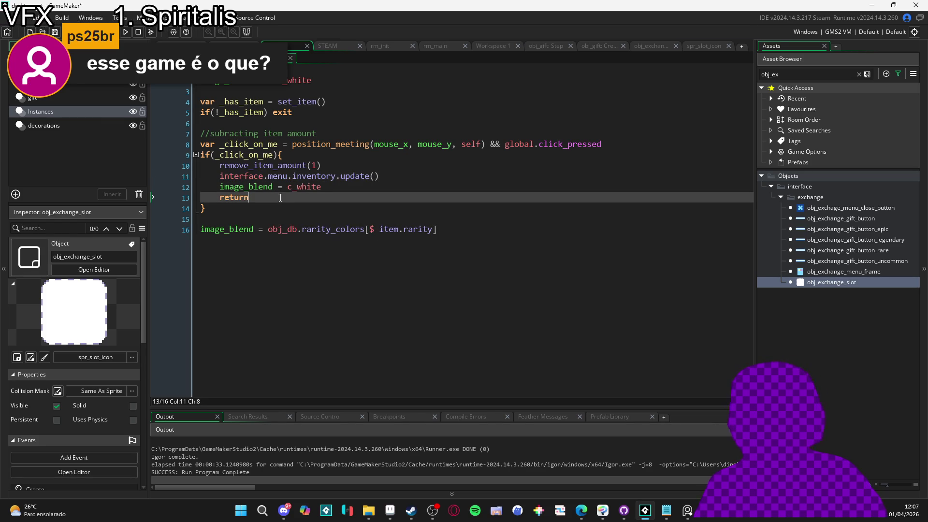
- Run the game and put two banana peels and the dog into the trade slots
key("F5")
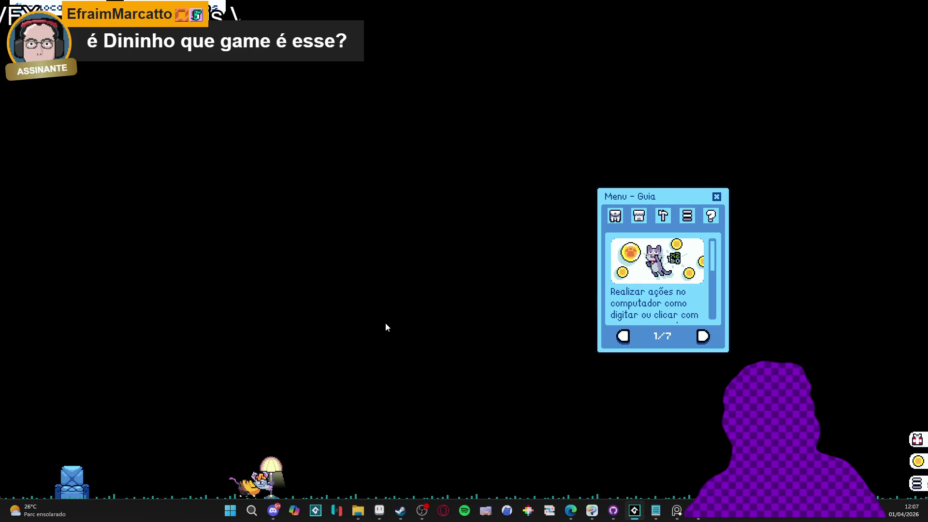
left_click(616, 216)
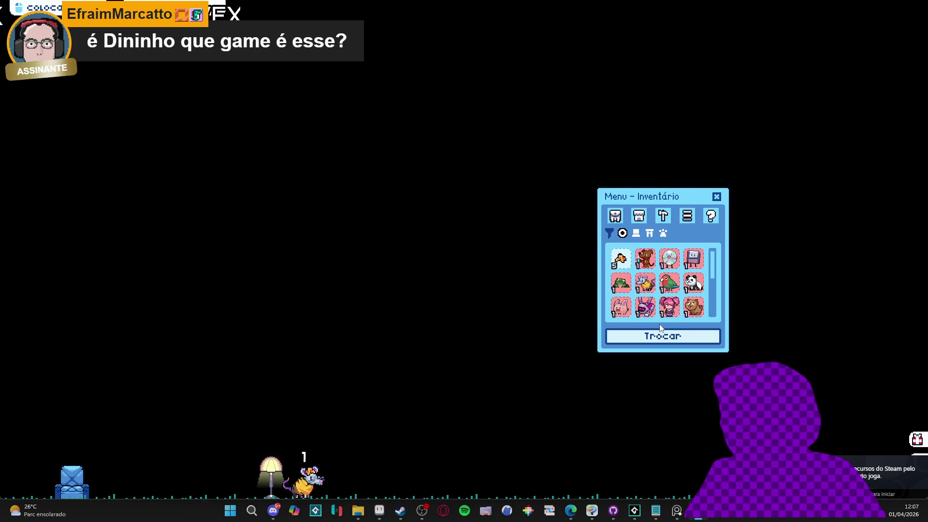
left_click(656, 336)
left_click(622, 264)
left_click(621, 267)
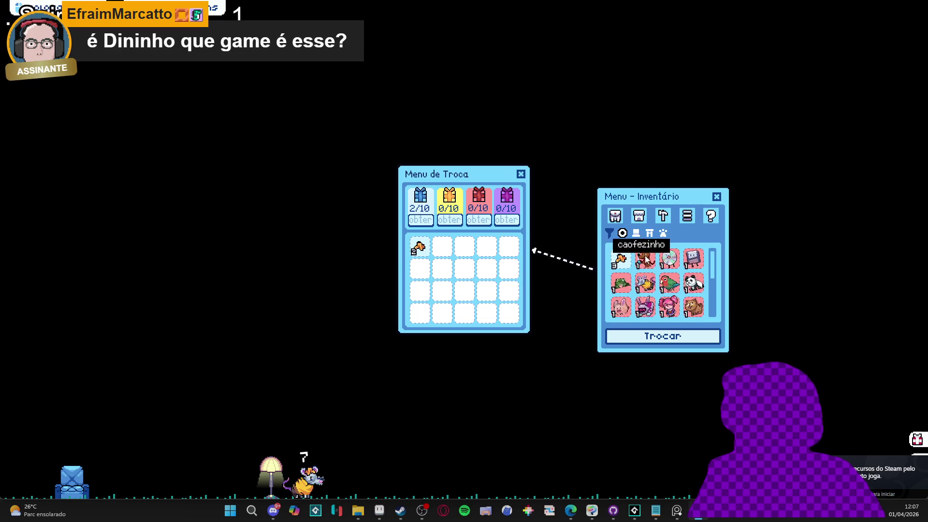
left_click(643, 261)
- Return the trade items, close the trade and inventory menus, and close the game window
left_click(442, 247)
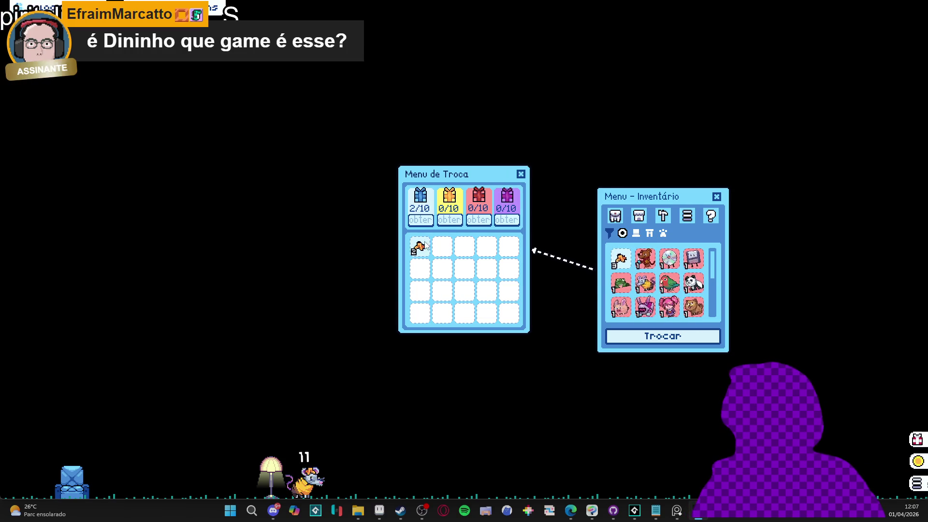
left_click(425, 252)
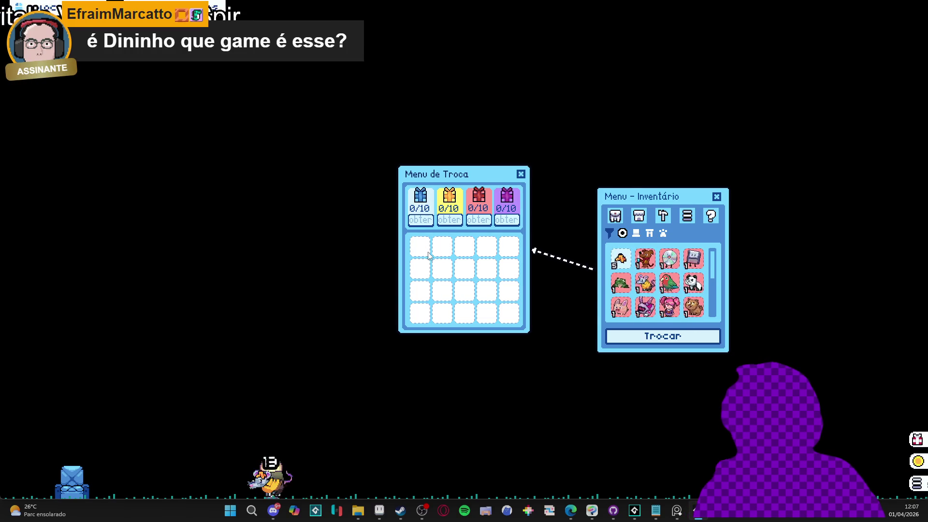
left_click(521, 175)
left_click(716, 196)
right_click(698, 511)
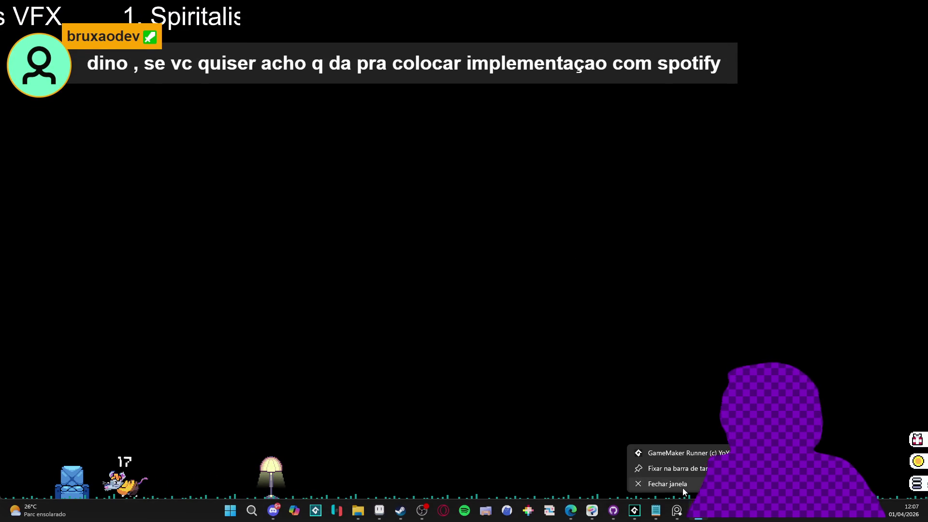
left_click(653, 482)
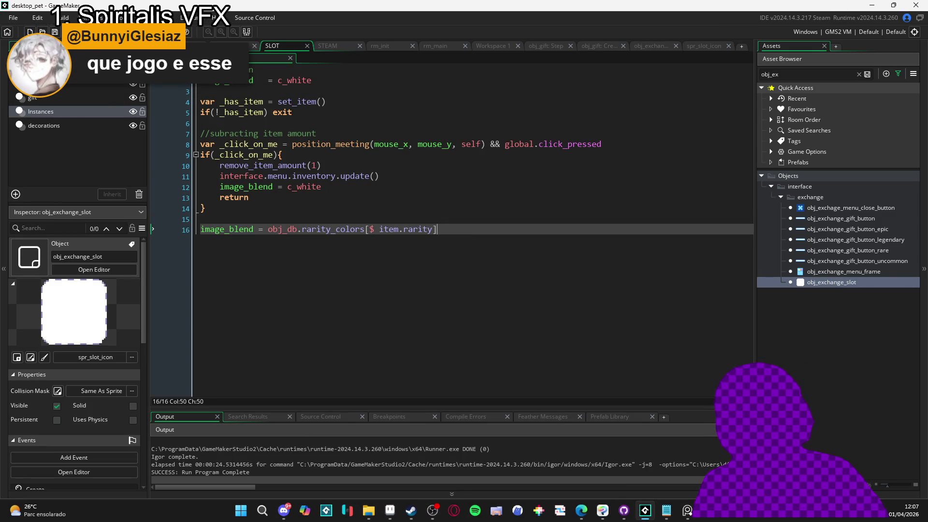
- Start Create Executable with Ctrl+F8 and choose to package the game as a zip
key("ctrl+F8")
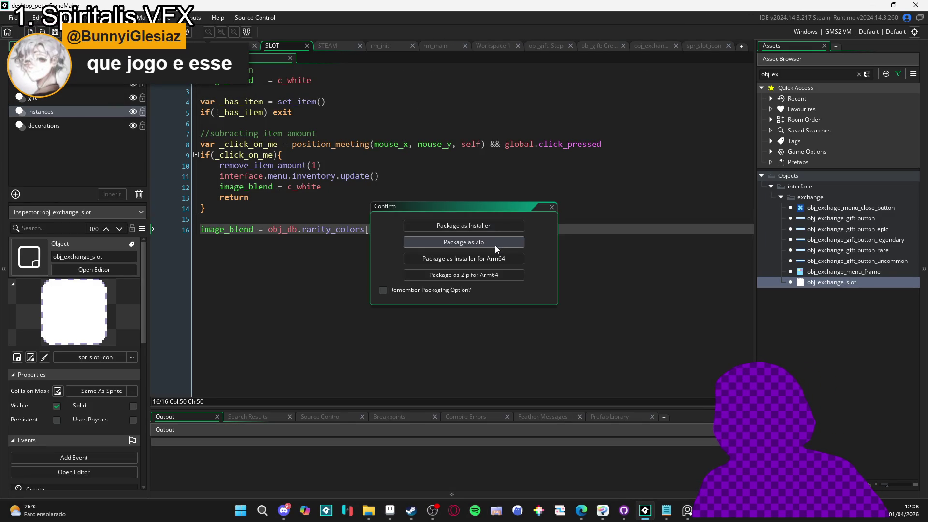
left_click(495, 245)
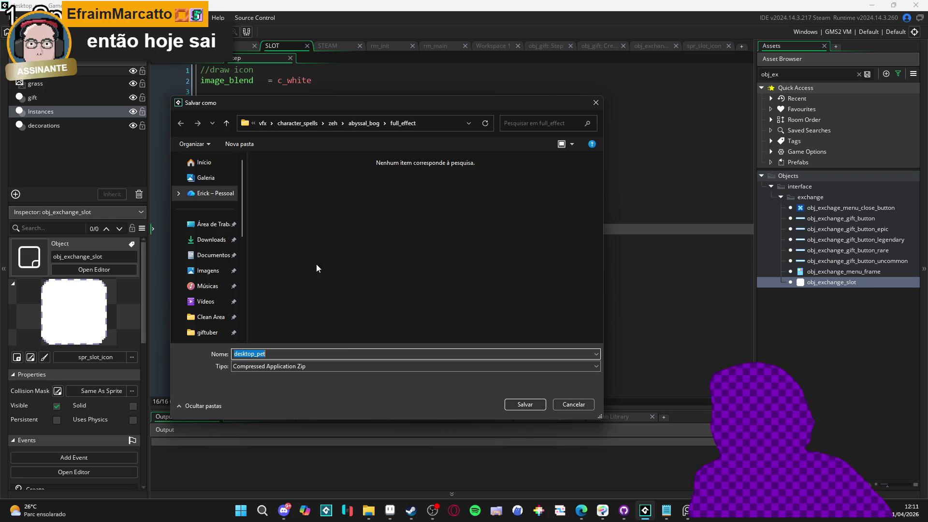
- Open GameMaker's Properties from the Steam library
left_click(410, 511)
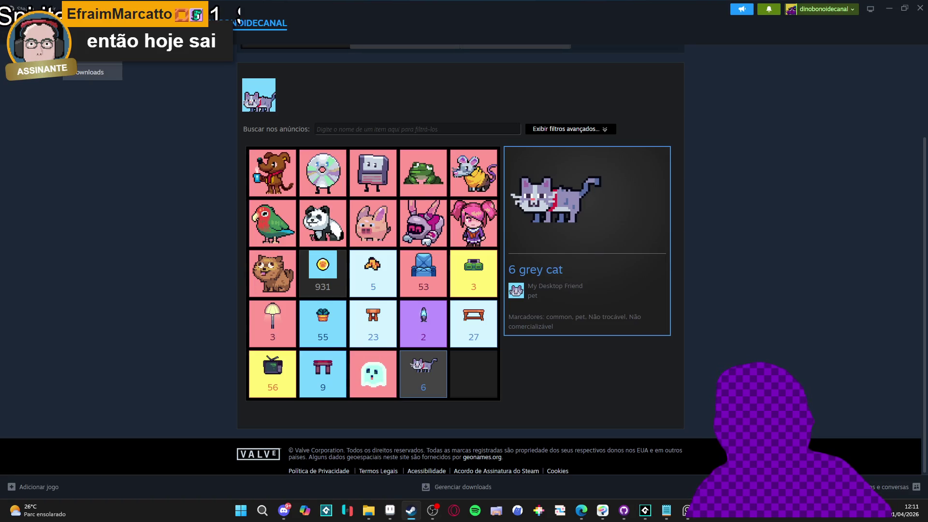
left_click(84, 70)
right_click(72, 127)
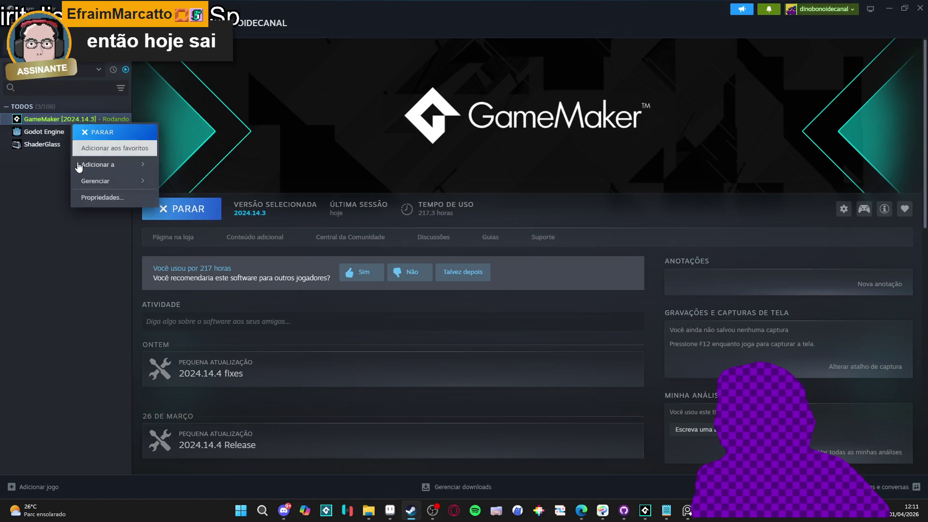
left_click(104, 203)
- Browse the Updates, General, Betas and Controller pages, ending on Installed Files
left_click(292, 172)
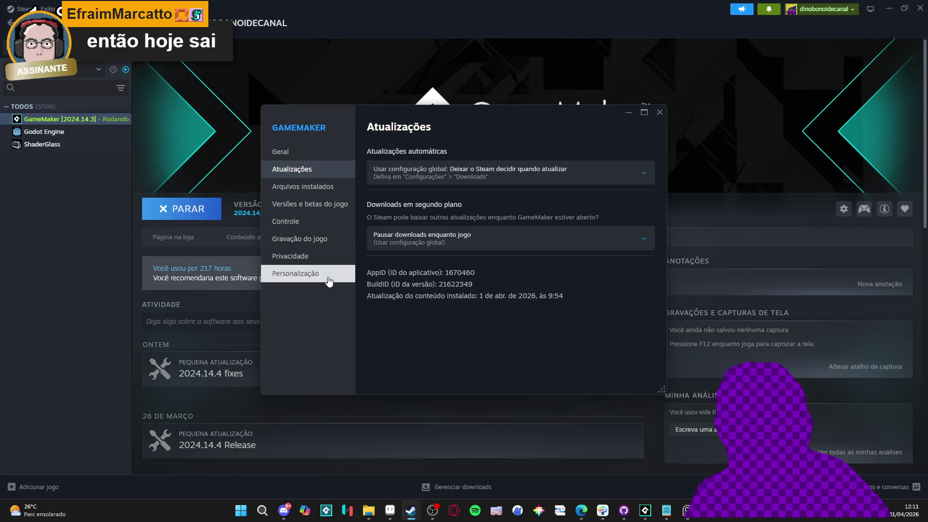
left_click(307, 159)
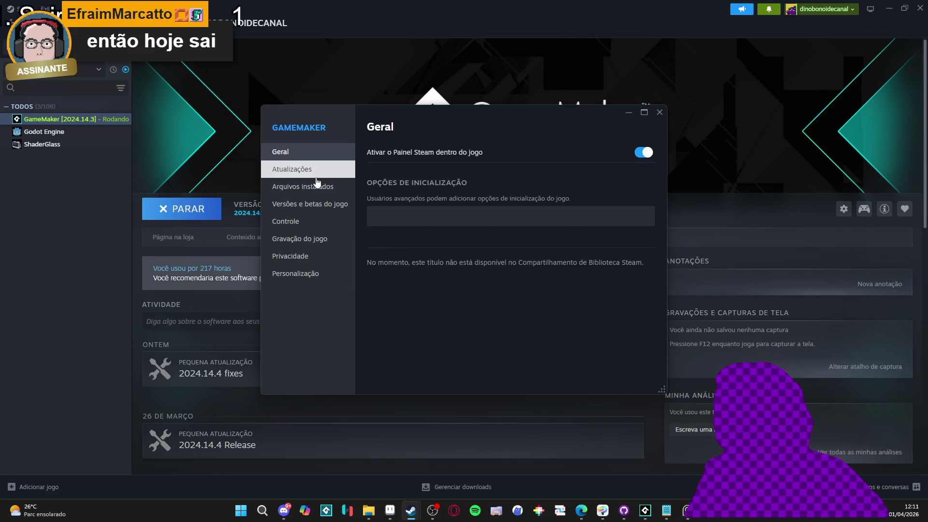
left_click(317, 174)
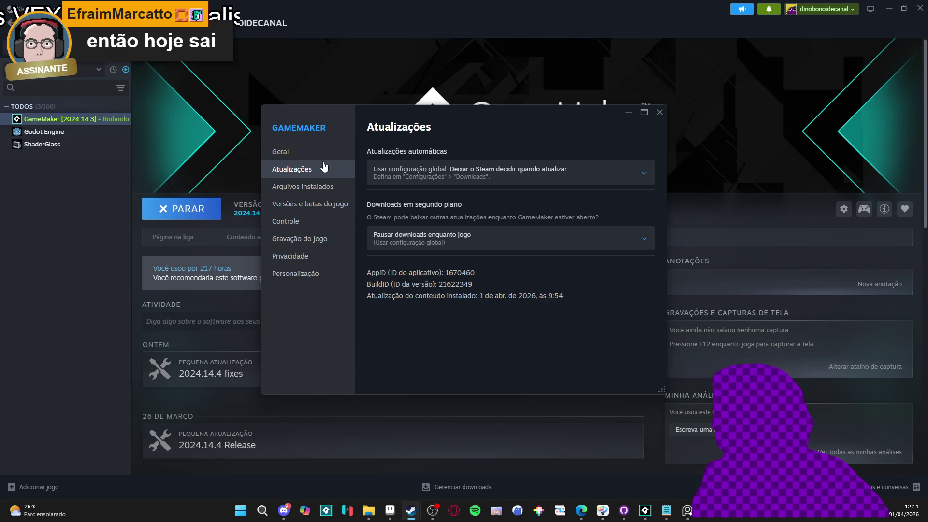
left_click(321, 154)
left_click(307, 170)
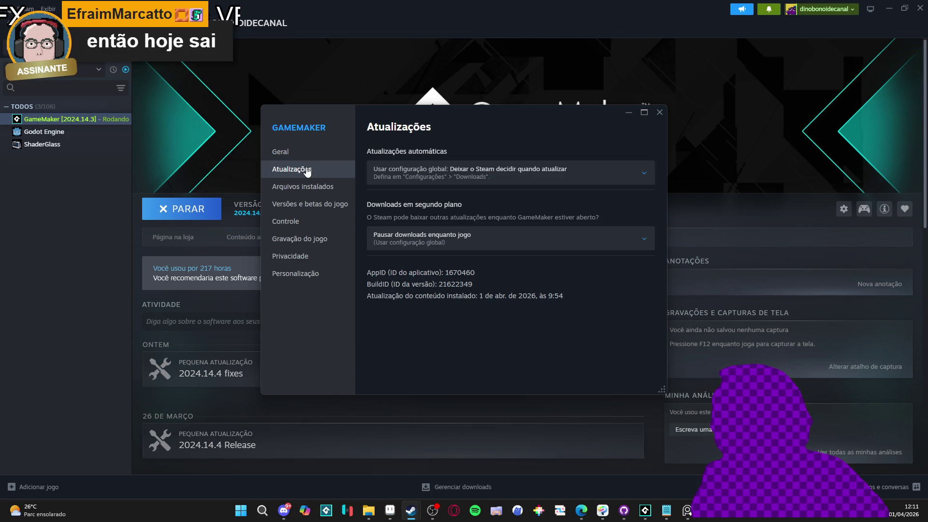
left_click(308, 186)
left_click(307, 170)
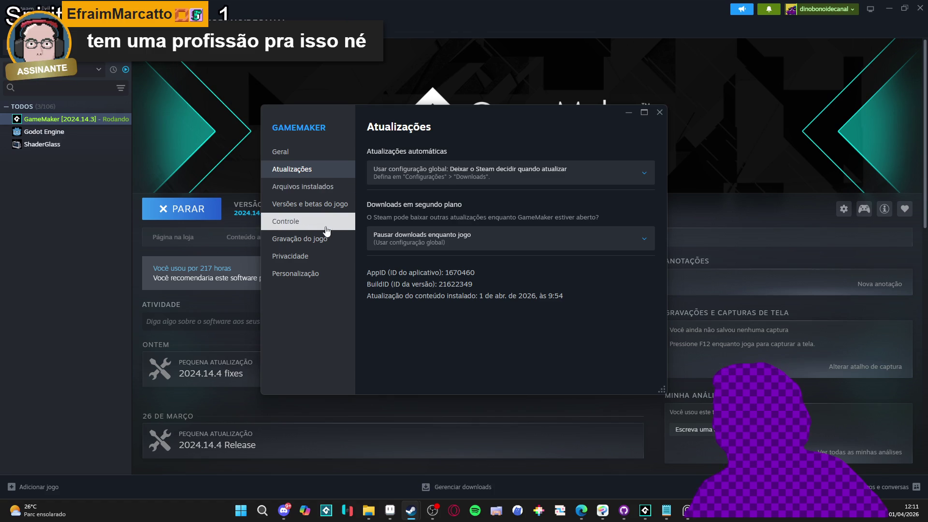
left_click(321, 187)
left_click(327, 205)
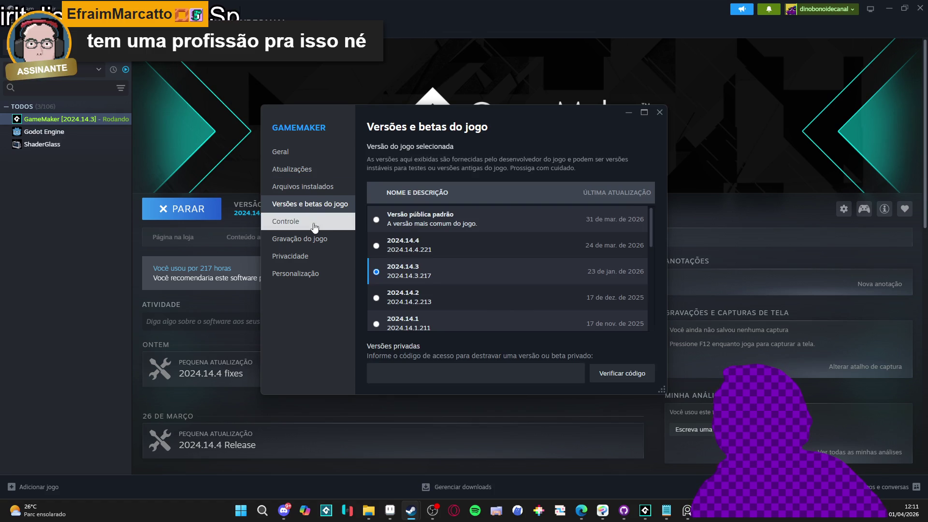
left_click(314, 221)
left_click(314, 187)
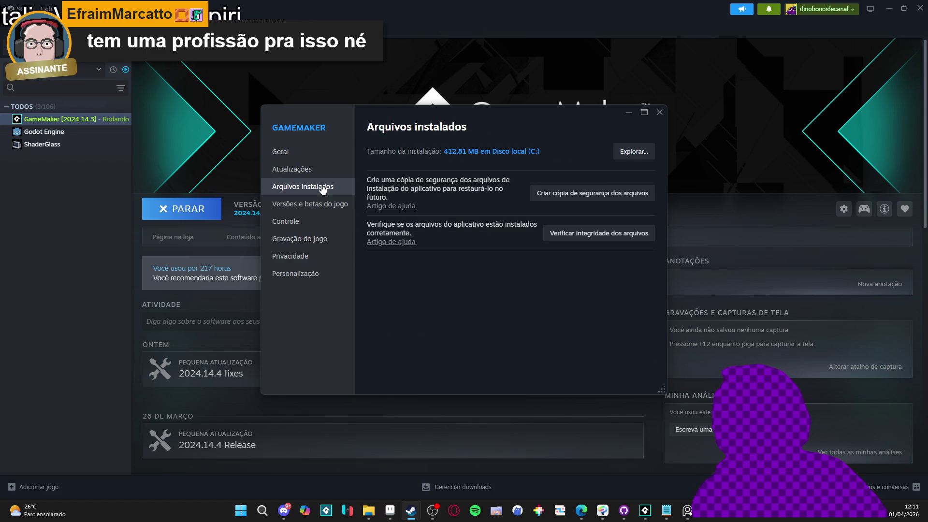
- Open GameMaker's install folder in File Explorer, then close the Explorer window
left_click(633, 152)
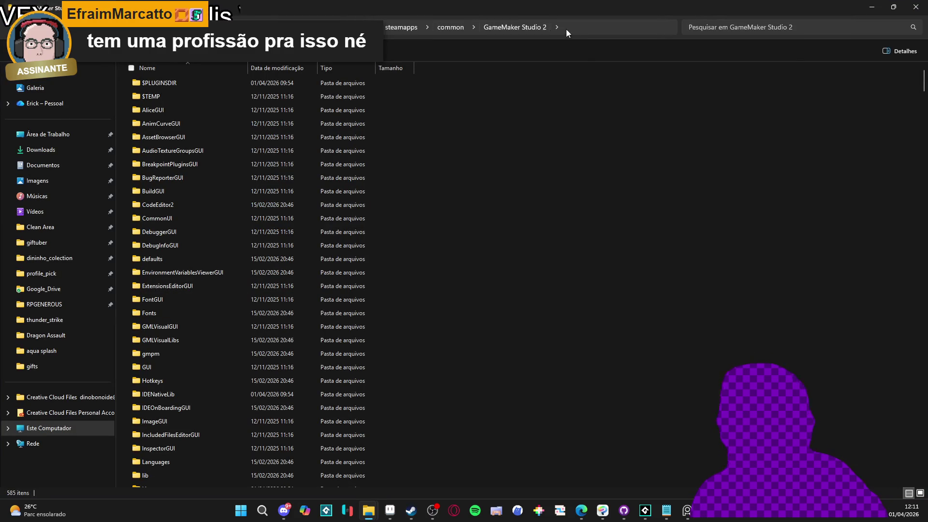
left_click(597, 25)
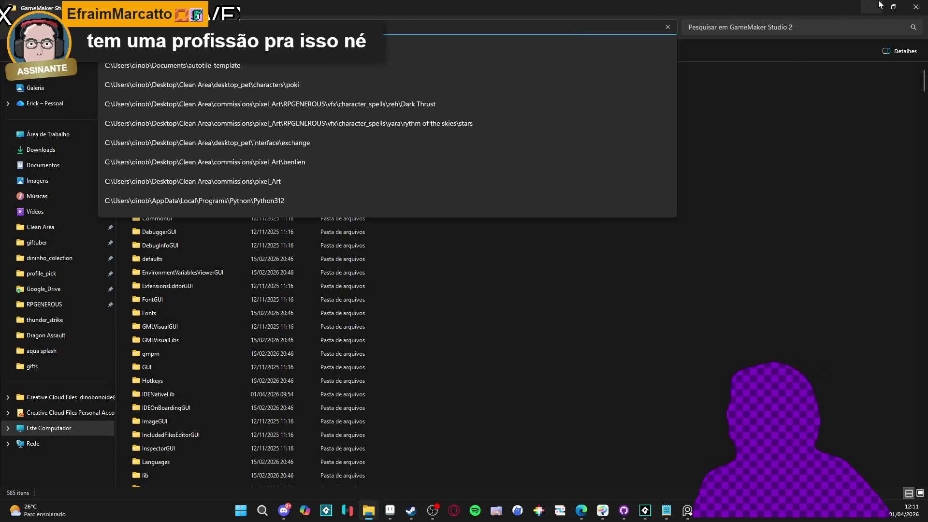
left_click(730, 4)
left_click(916, 7)
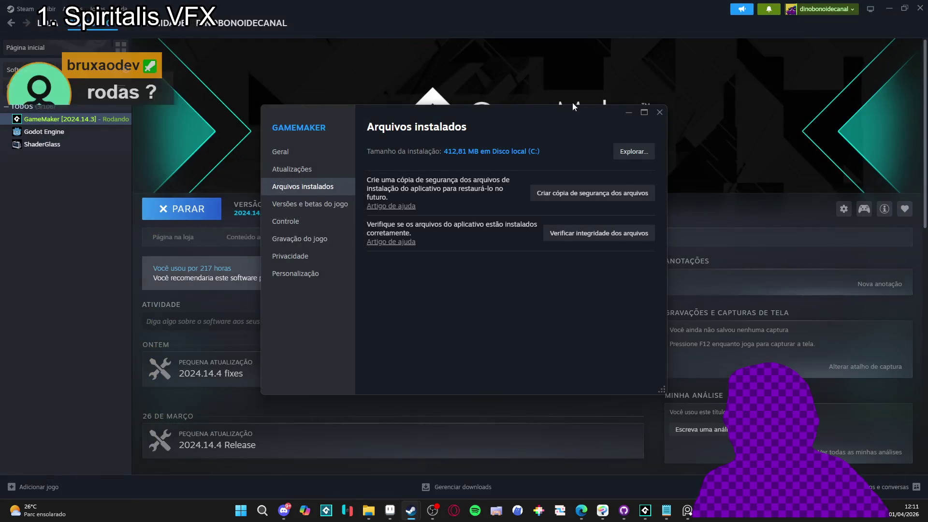
- Close GameMaker's properties, search the Steam library for 'desktop', and open Desktop Friend's properties
left_click(660, 112)
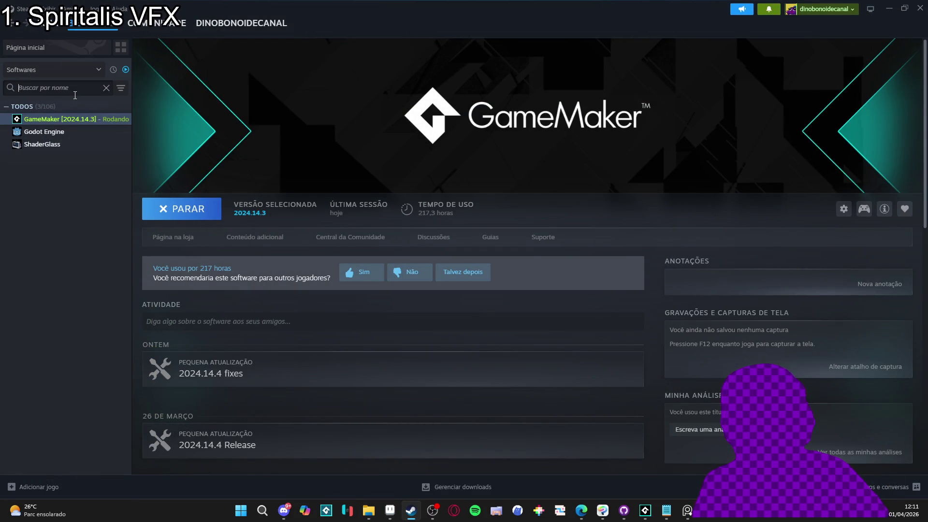
type("er")
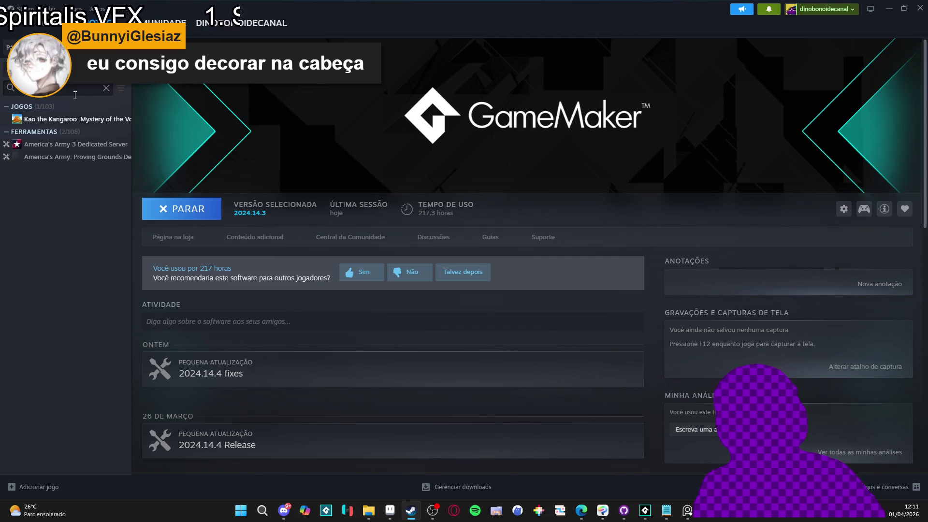
key("BackSpace")
key("BackSpace")
key("BackSpace")
type("desktop")
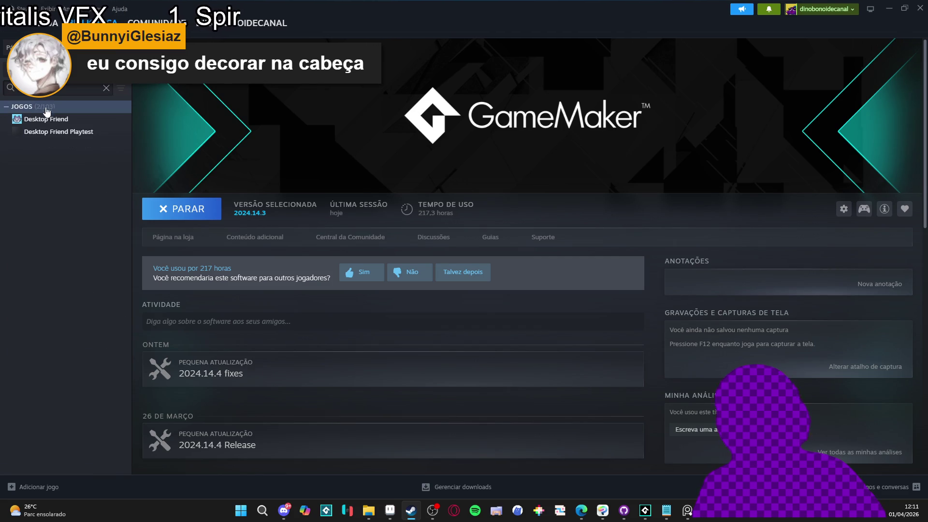
right_click(58, 119)
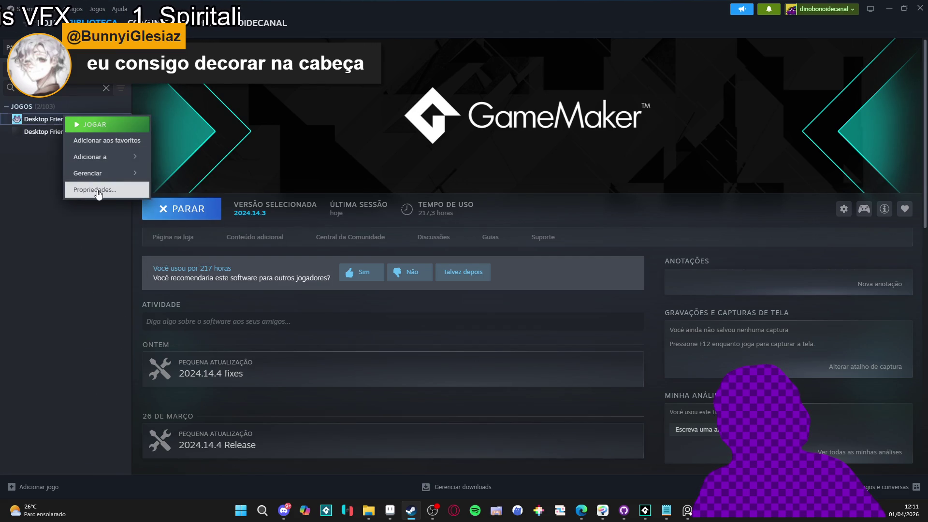
left_click(99, 190)
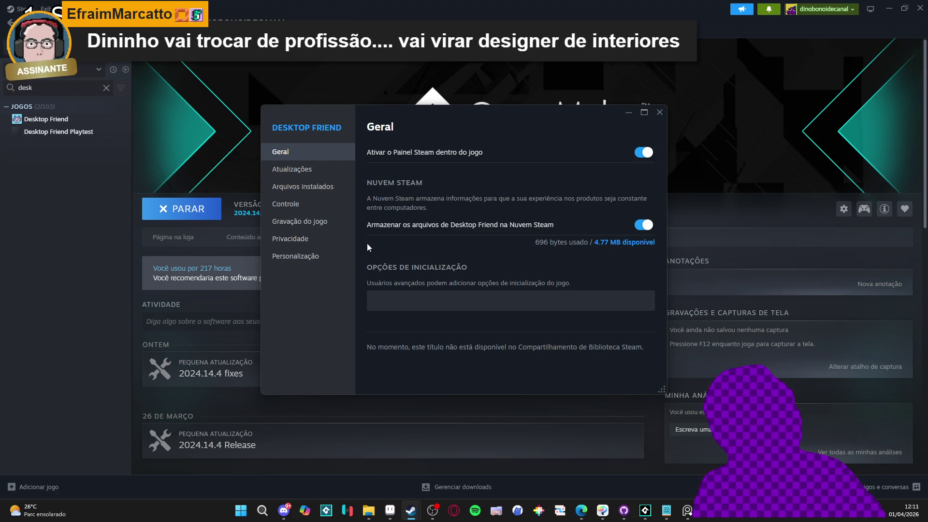
- Browse Desktop Friend's installed files folder, then return to GameMaker's pending zip save dialog
left_click(310, 169)
left_click(323, 191)
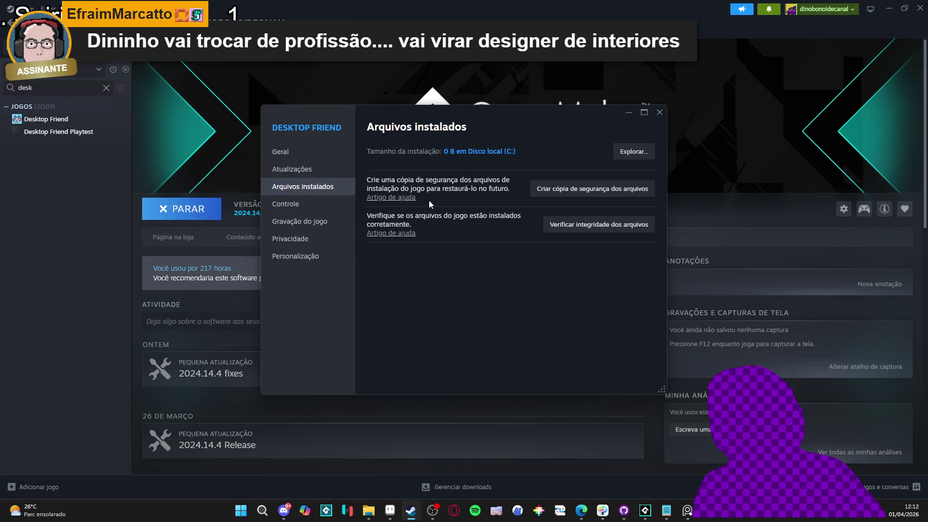
left_click(633, 151)
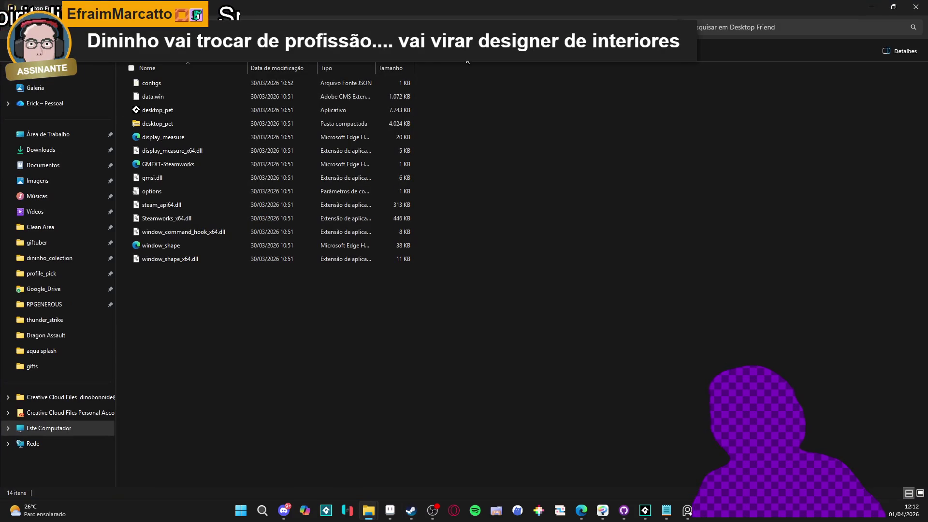
left_click(682, 28)
left_click(504, 113)
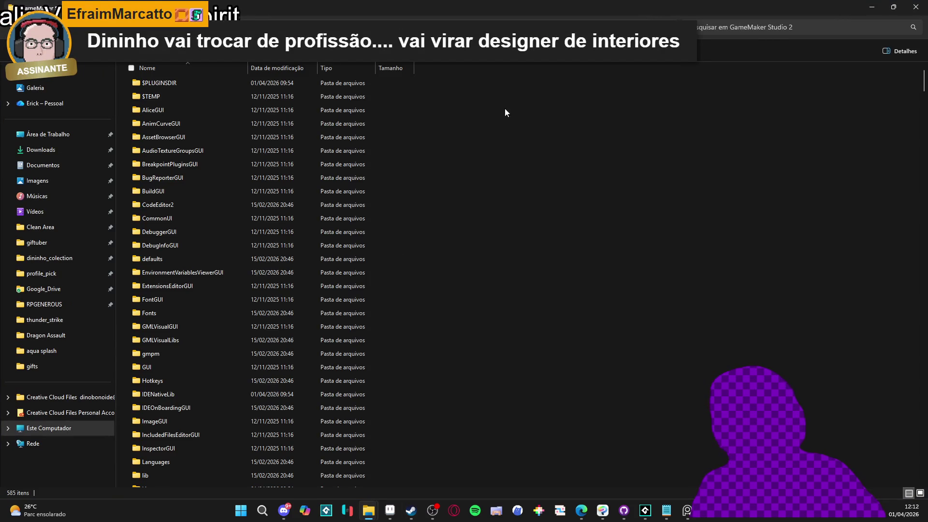
key("alt+Left")
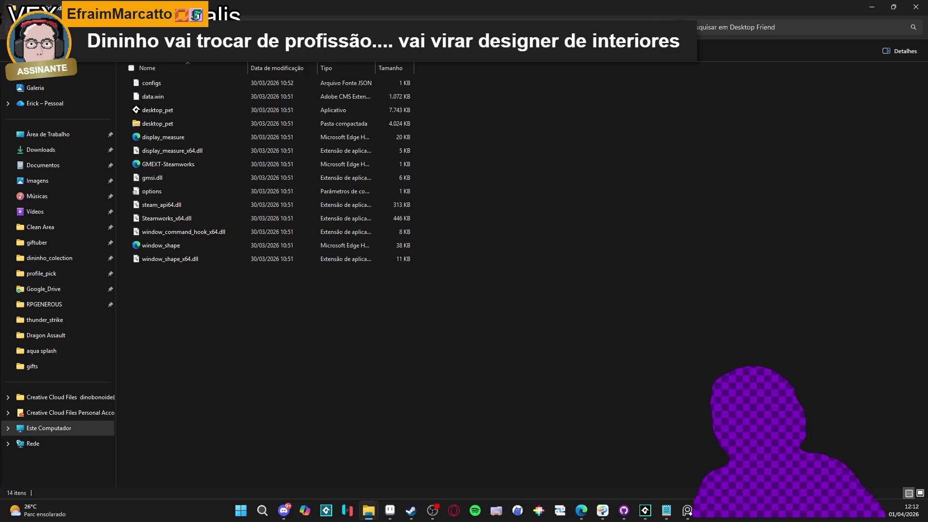
left_click(877, 5)
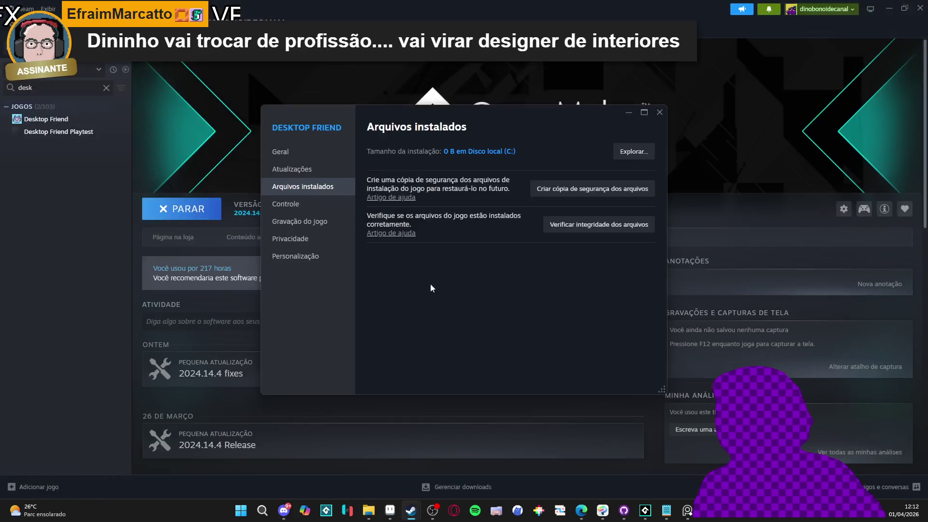
left_click(653, 509)
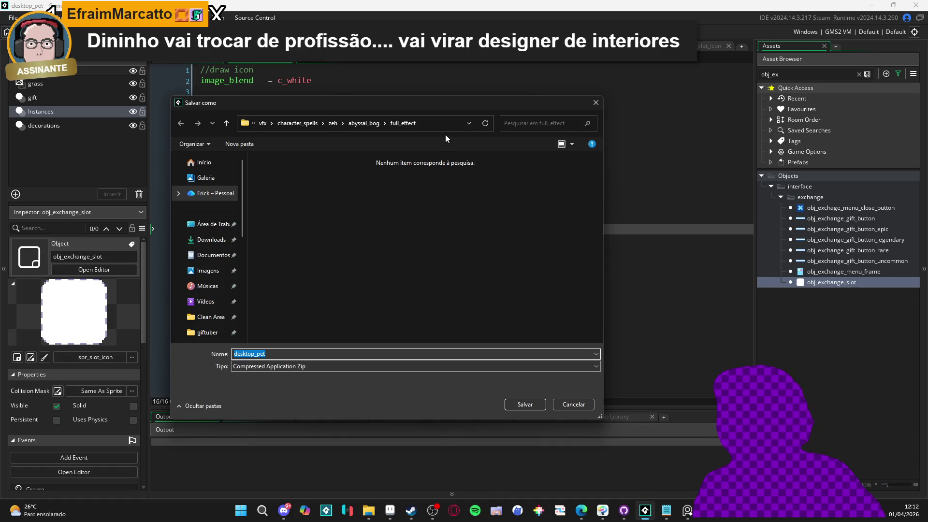
- Save the desktop_pet zip into Desktop Friend's Steam folder, overwriting the old desktop_pet.zip
left_click(438, 123)
key("Return")
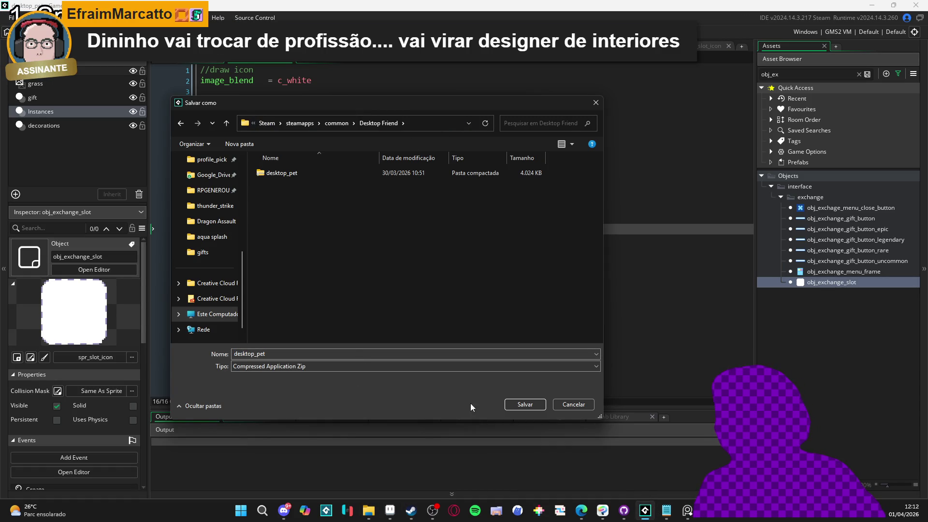
left_click(524, 404)
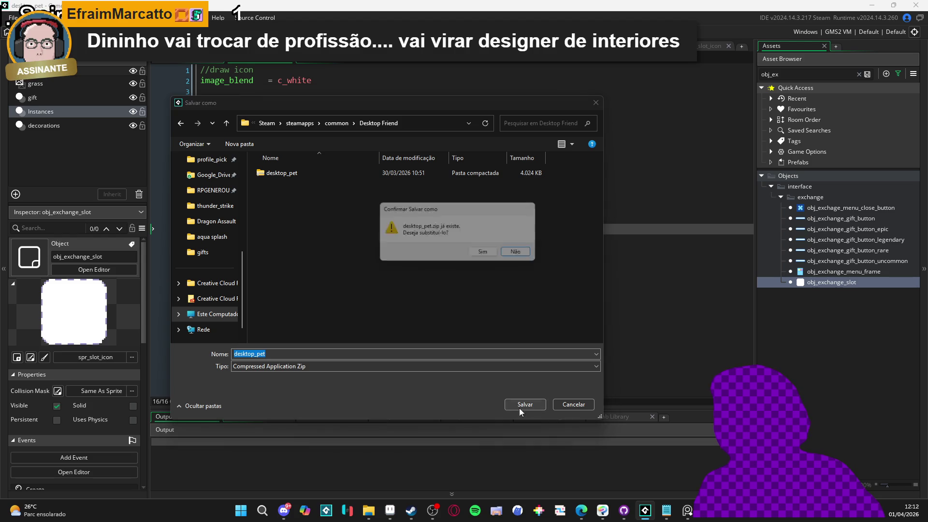
left_click(487, 255)
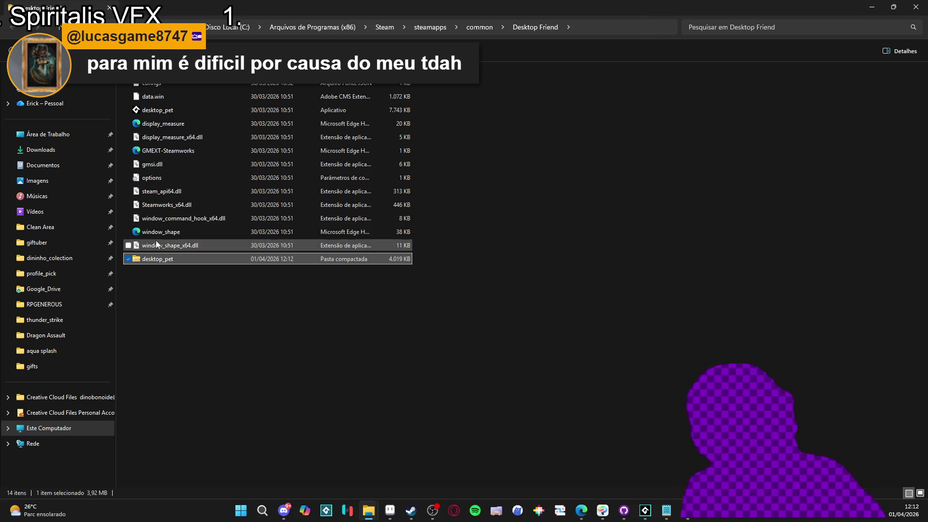
- Extract desktop_pet.zip here with 7-Zip, replacing all existing files
right_click(153, 261)
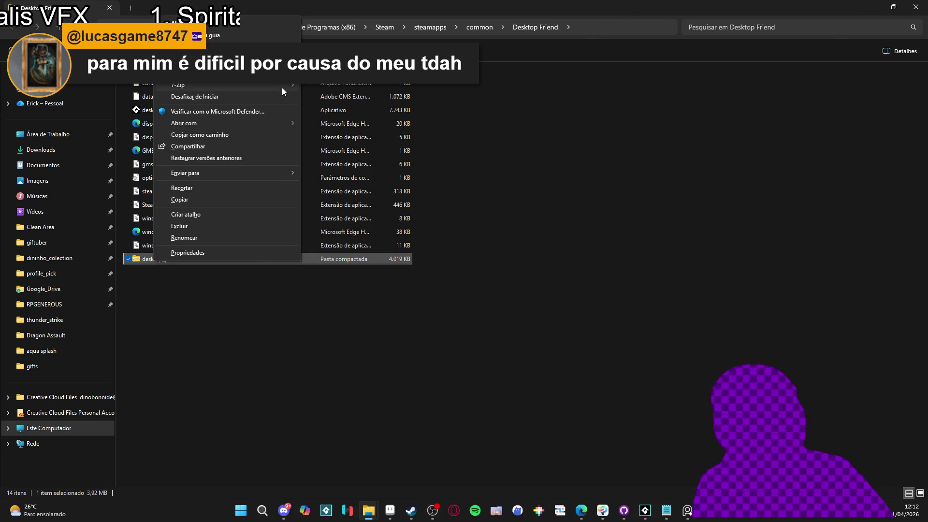
mouse_move(283, 88)
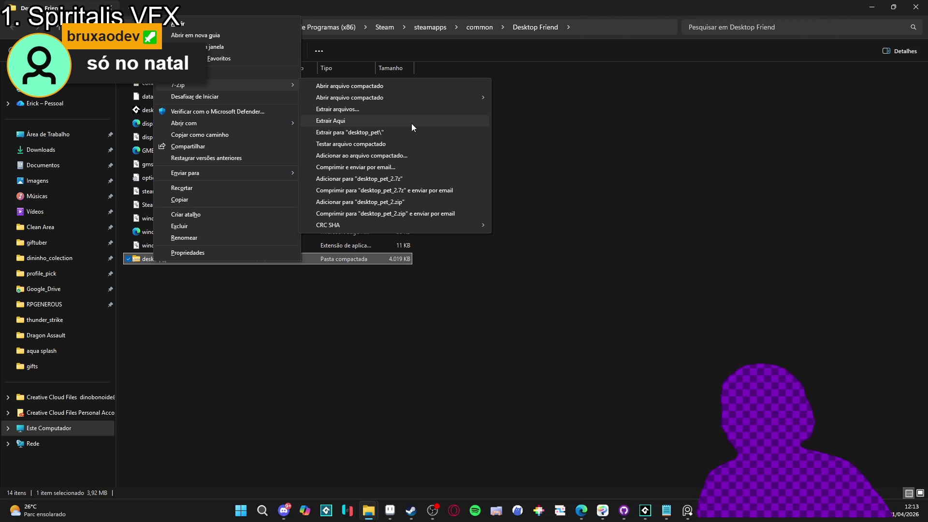
left_click(412, 125)
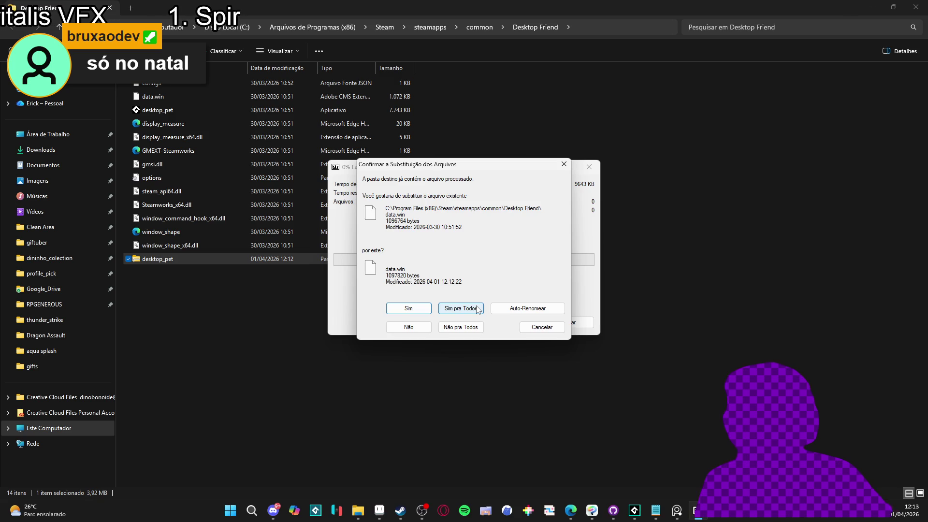
left_click(478, 309)
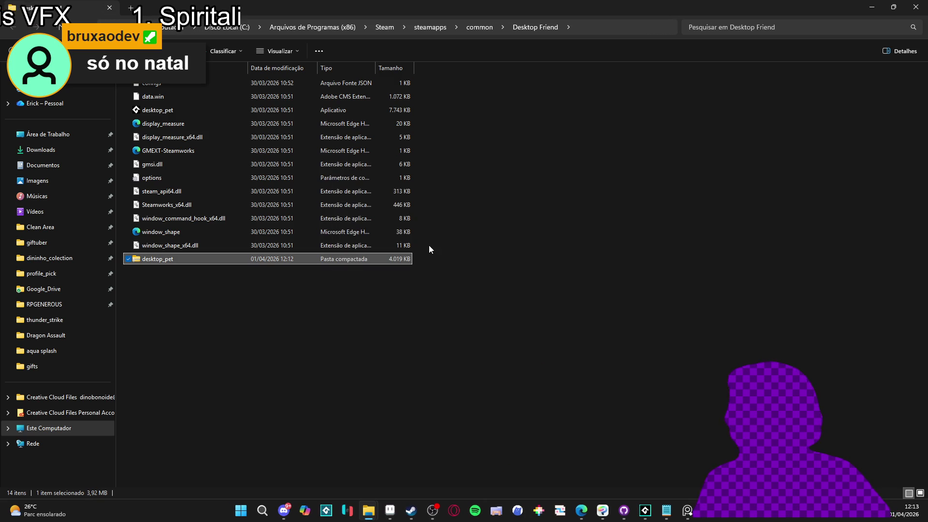
- Delete the thirteen old game files, re-extract desktop_pet.zip, and launch desktop_pet.exe
left_click_drag(429, 246, 117, 4)
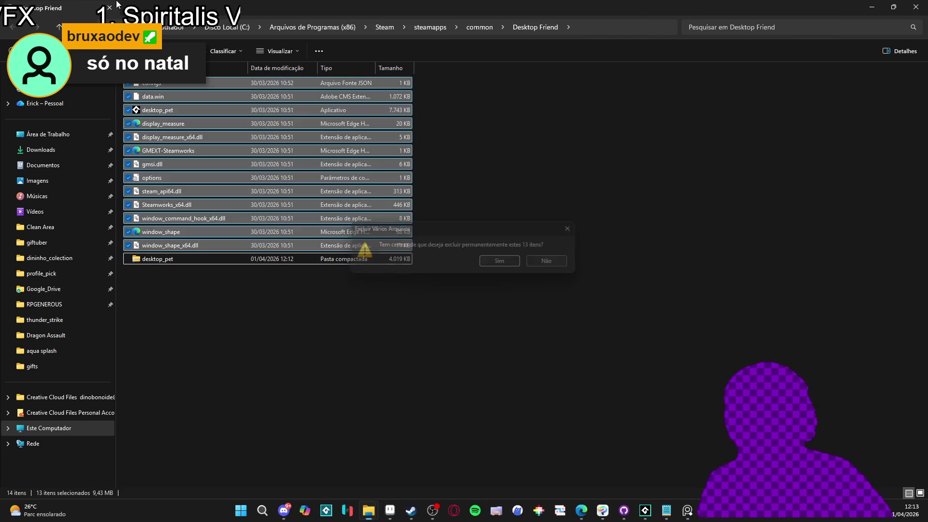
key("Delete")
left_click(164, 84)
right_click(165, 82)
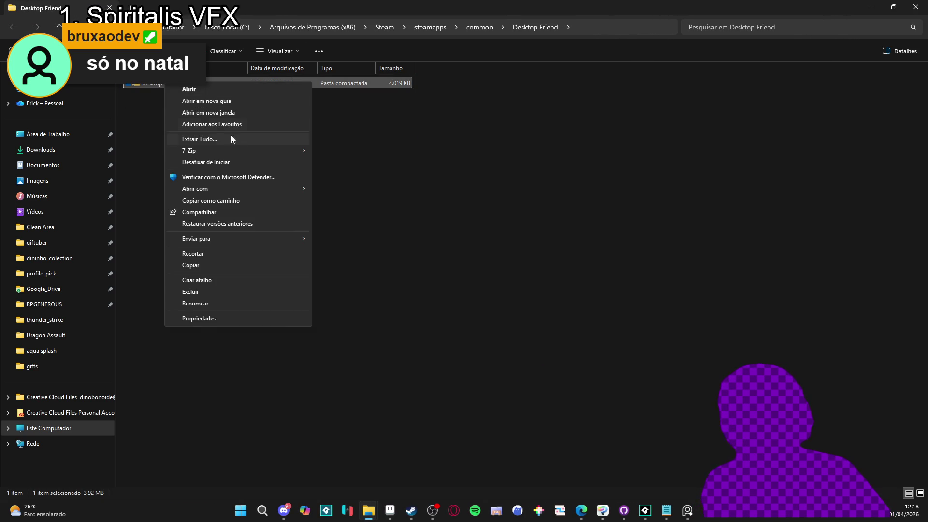
mouse_move(268, 152)
left_click(382, 186)
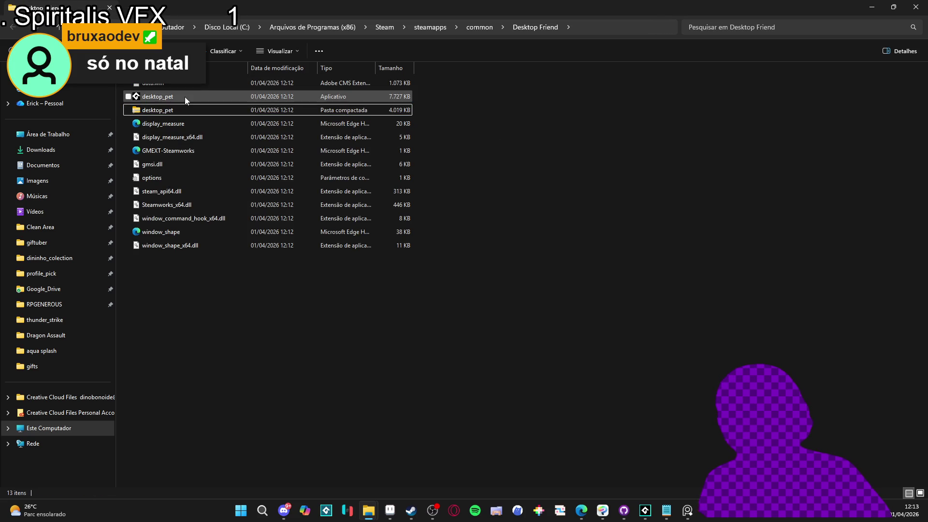
mouse_move(184, 97)
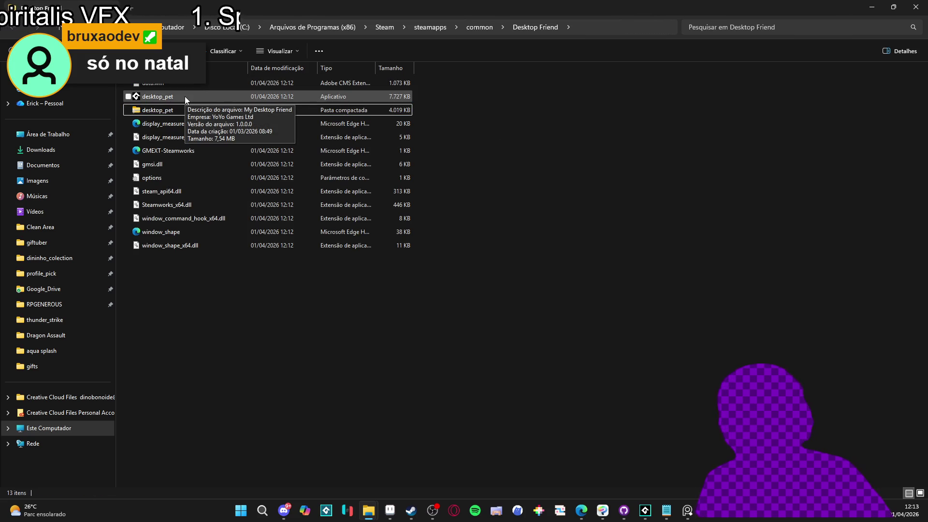
left_click(154, 100)
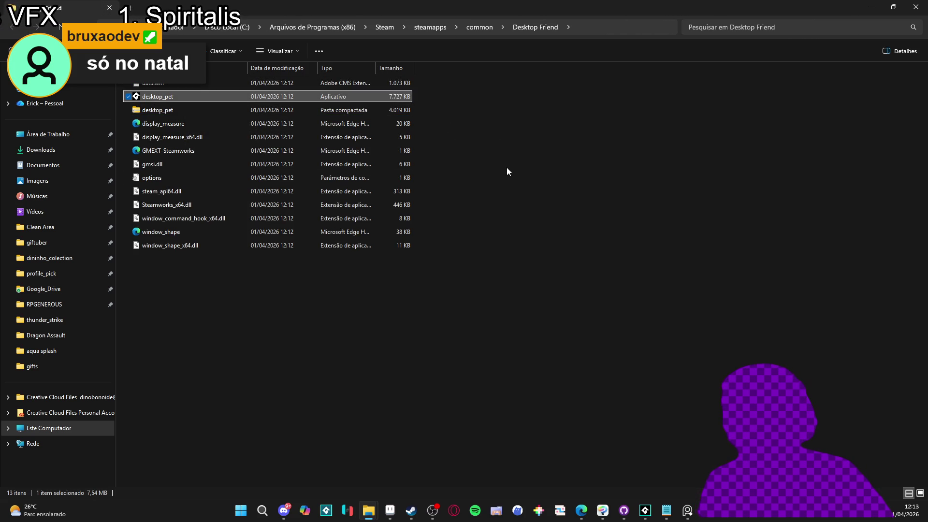
key("Return")
- Close the game's Menu - Guia window and minimize File Explorer to reveal GameMaker
left_click(715, 196)
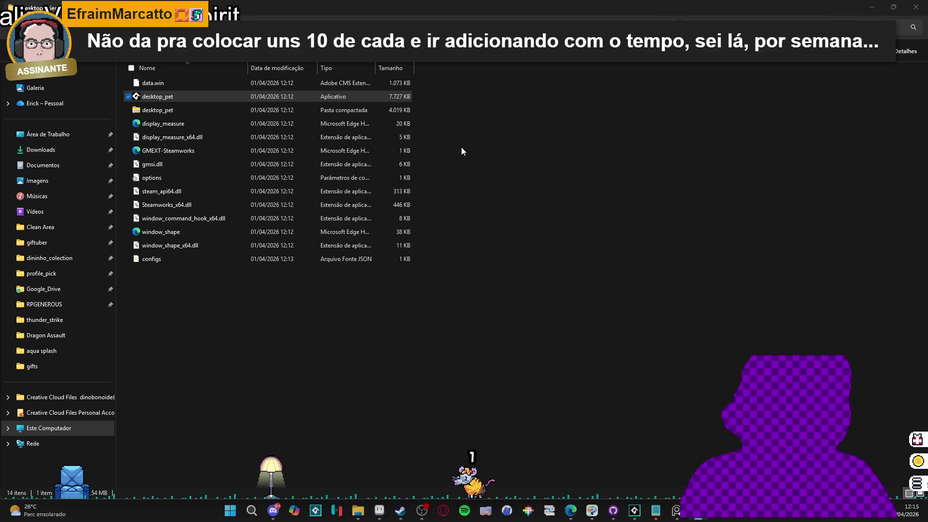
left_click(872, 7)
- Inspect obj_exchange_slot's Step code around lines 15–16, ending at line 16
left_click(484, 155)
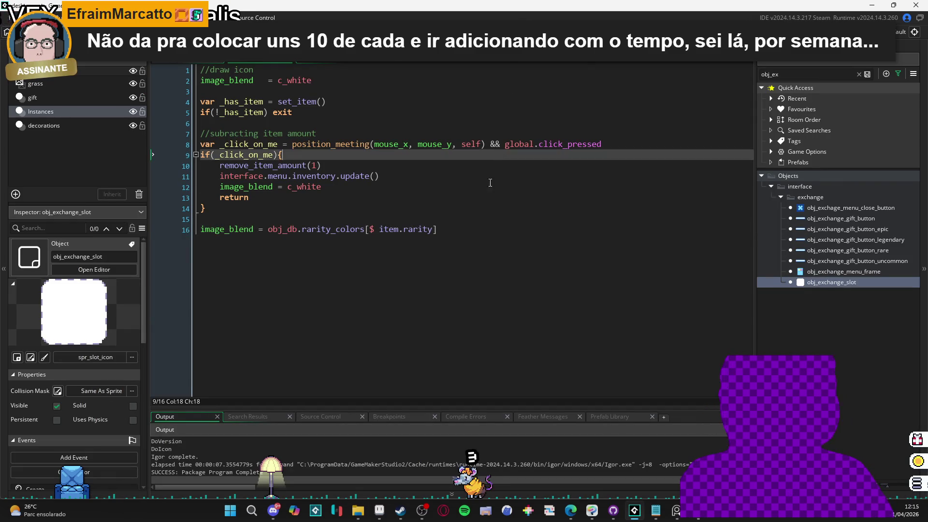
left_click(437, 256)
left_click(210, 223)
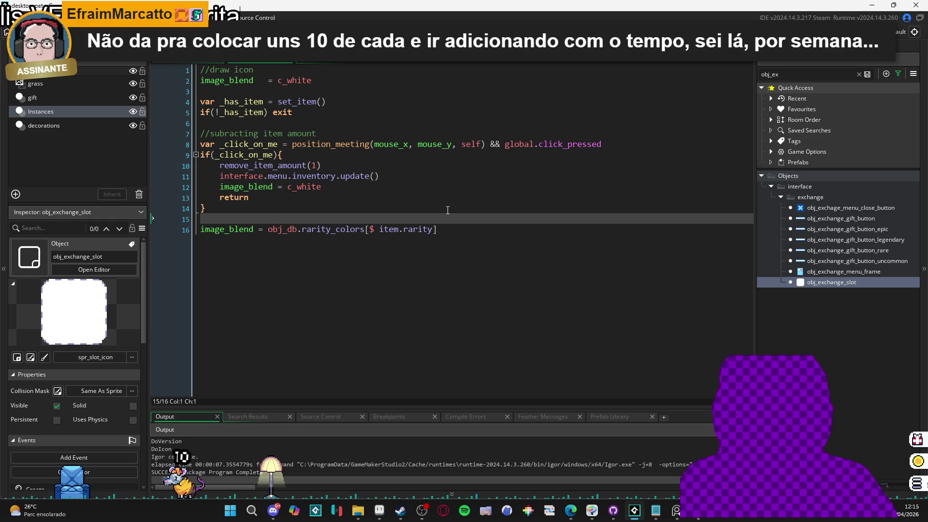
key("Down")
key("End")
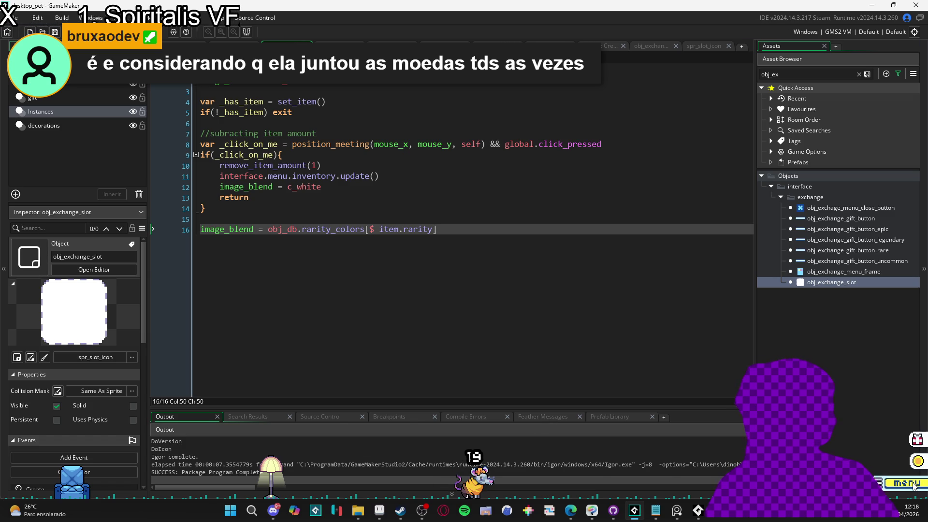
- Open the pet's menu, switch to Ferramentas, and open Notas, triggering the window_get_row_height crash
left_click(903, 484)
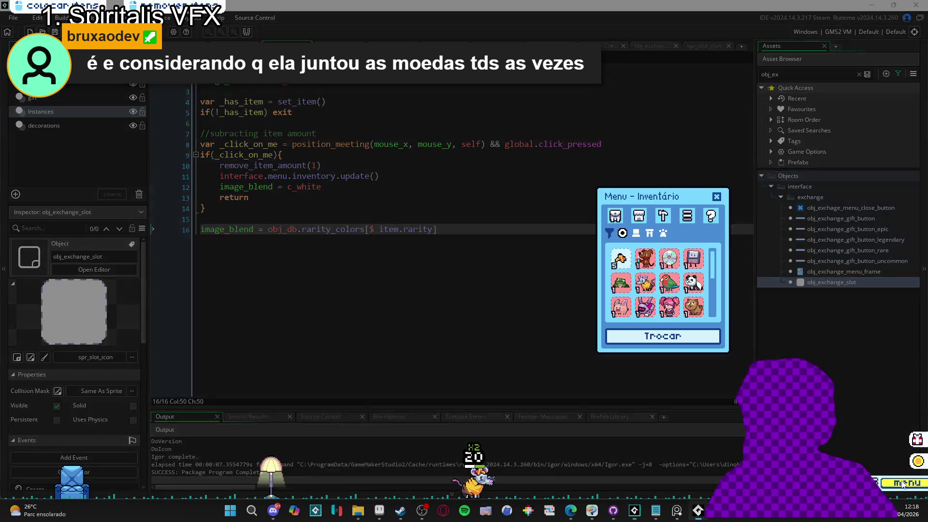
mouse_move(672, 197)
left_mouse_down()
mouse_move(711, 239)
mouse_move(745, 236)
left_mouse_up()
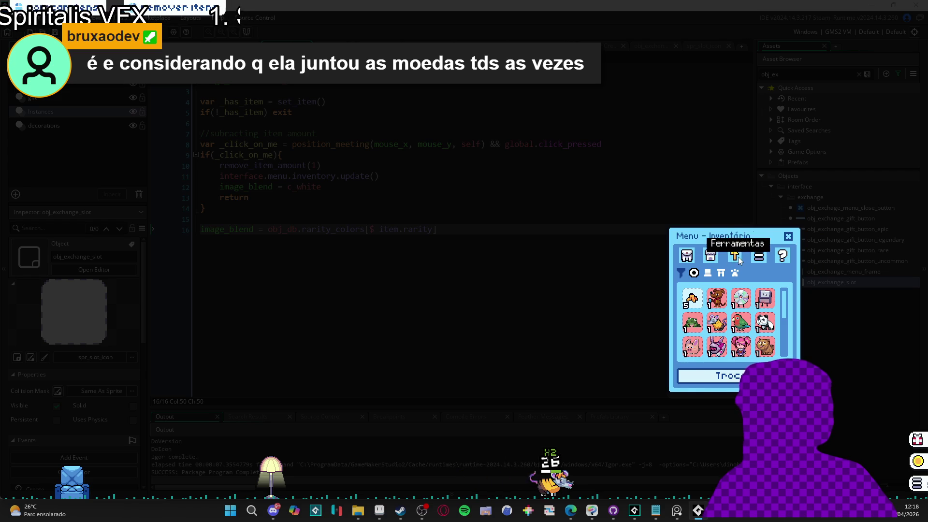
left_click(735, 256)
left_click_drag(726, 239, 664, 226)
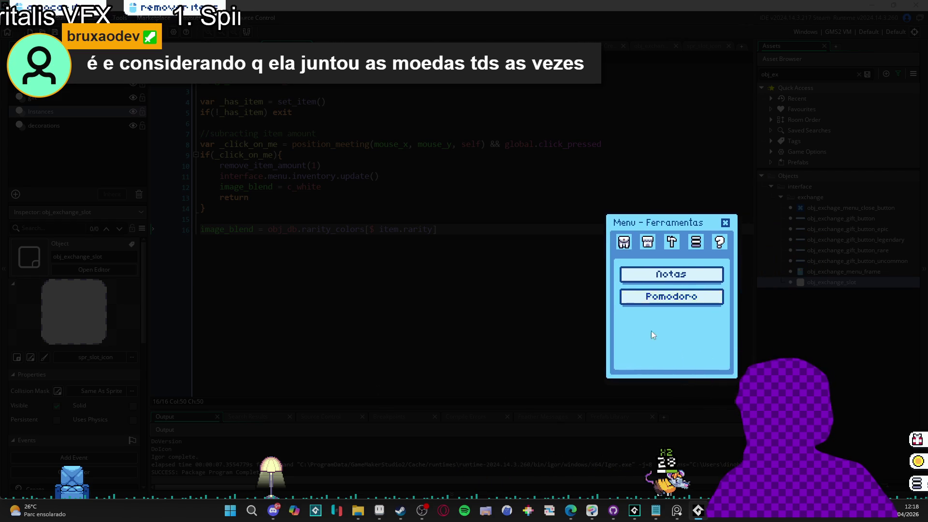
left_click(655, 292)
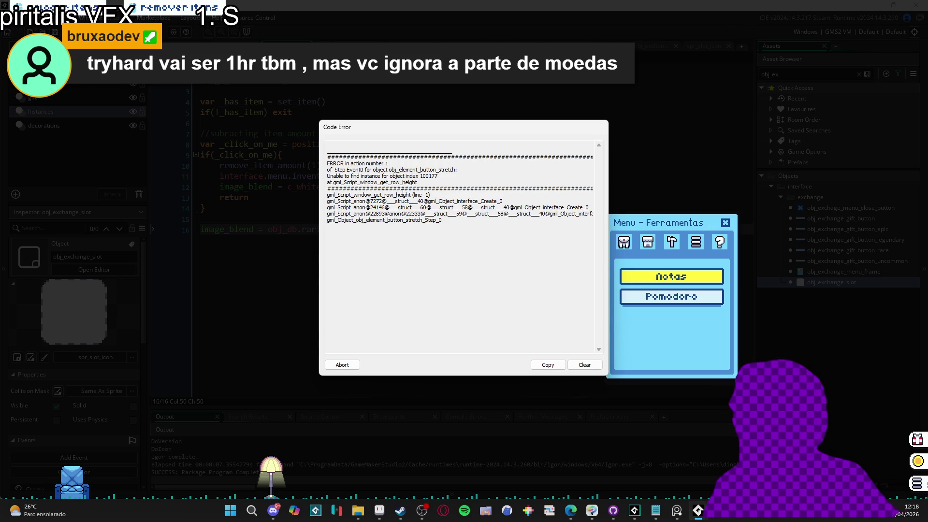
- Highlight the stack trace and missing-instance lines in the Code Error, then drag the dialog left
mouse_move(502, 201)
left_mouse_down()
mouse_move(387, 213)
mouse_move(317, 174)
left_mouse_up()
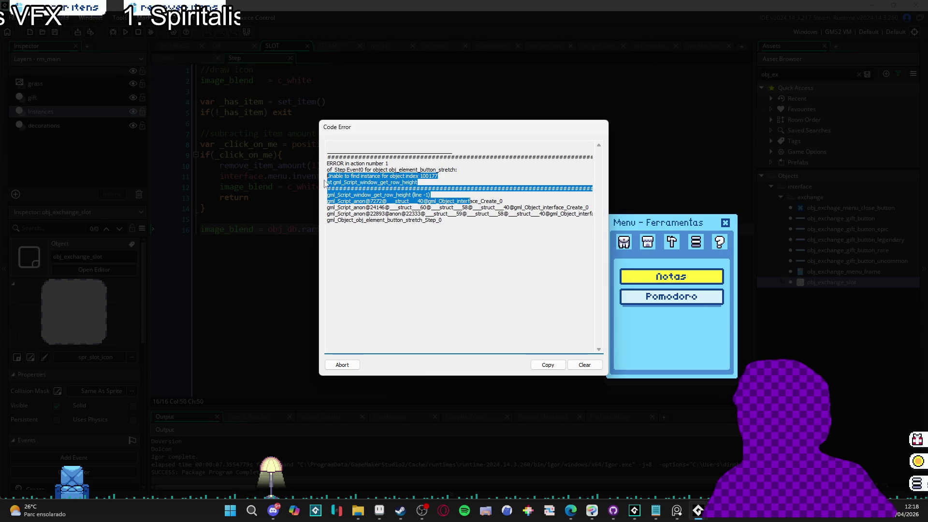
left_click(388, 202)
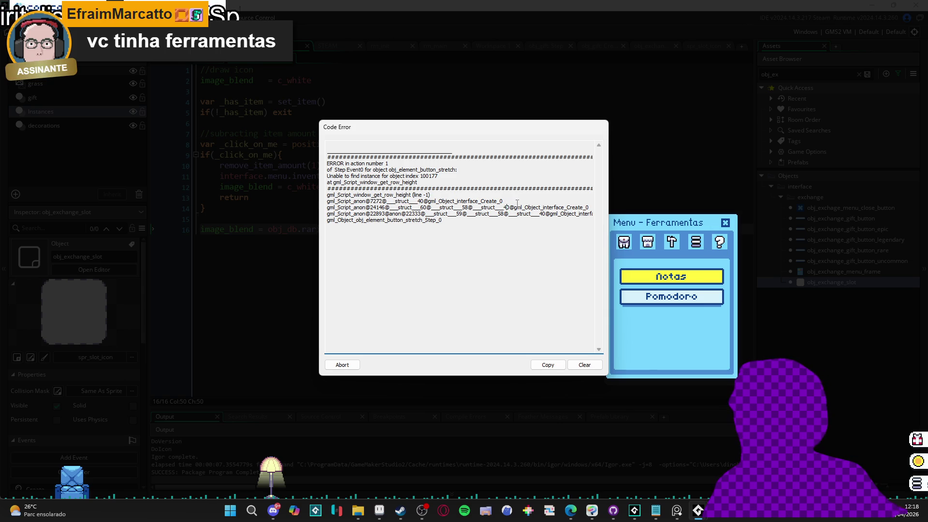
left_click_drag(503, 201, 398, 202)
left_click(393, 201)
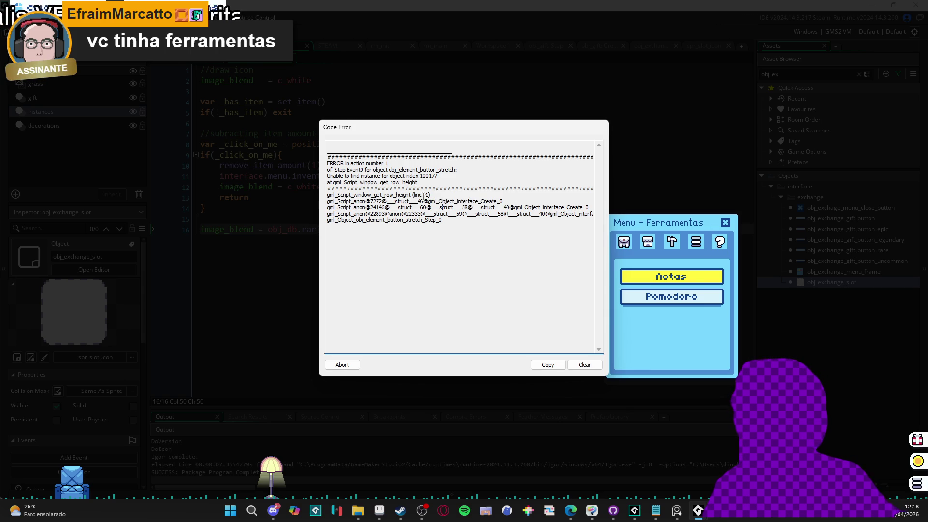
double_click(395, 195)
left_click(391, 201)
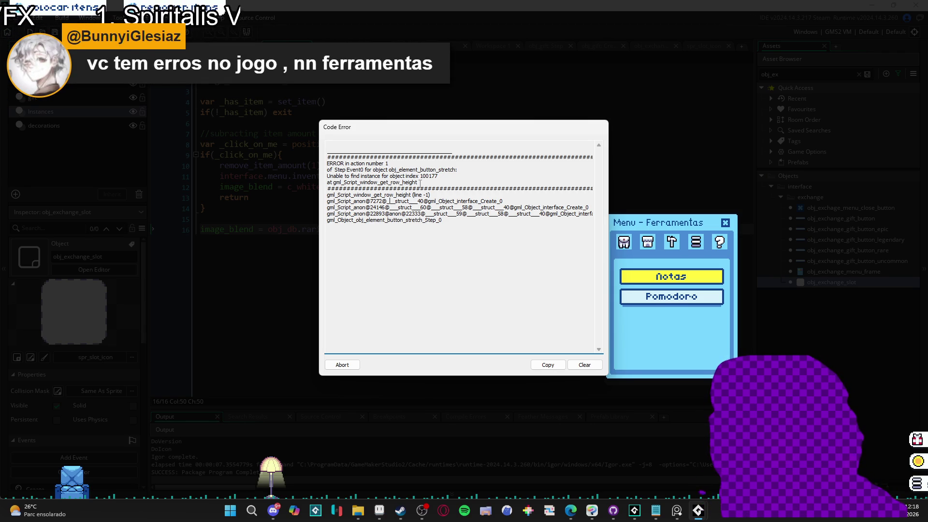
mouse_move(414, 195)
left_mouse_down()
mouse_move(442, 238)
mouse_move(445, 173)
left_mouse_up()
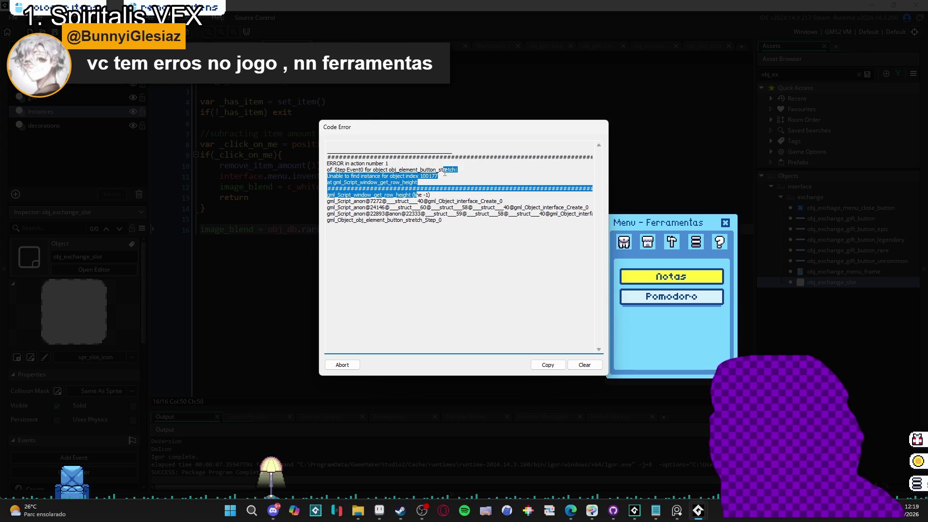
left_click(442, 177)
mouse_move(469, 138)
left_mouse_down()
mouse_move(369, 145)
mouse_move(385, 157)
left_mouse_up()
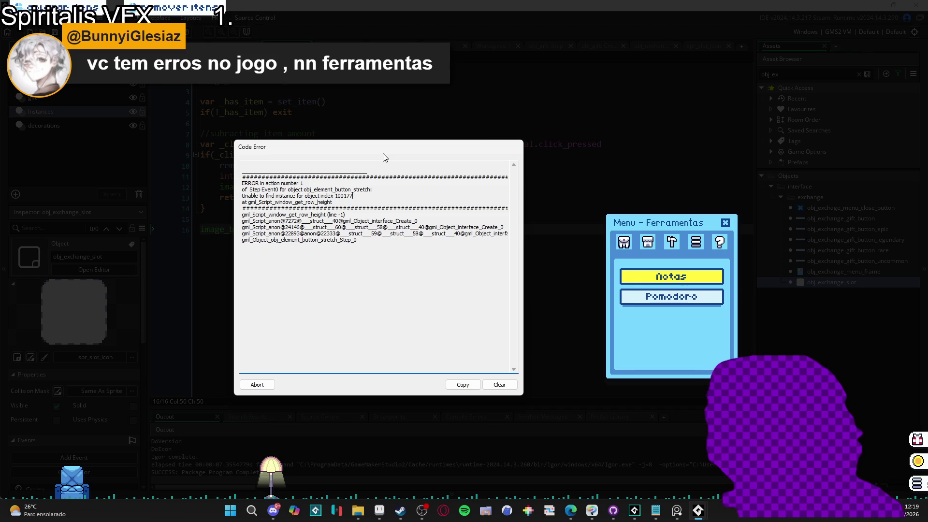
- Select gml_Script_window_get_row_height in the stack trace, then abort the crashed game
left_click_drag(385, 157, 385, 175)
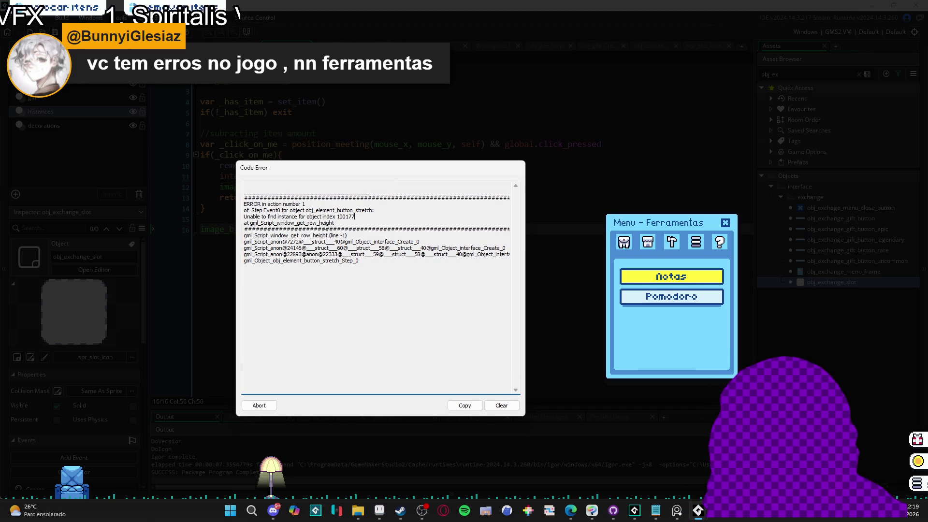
mouse_move(405, 248)
left_mouse_down()
mouse_move(393, 254)
mouse_move(539, 257)
left_mouse_up()
left_click(476, 254)
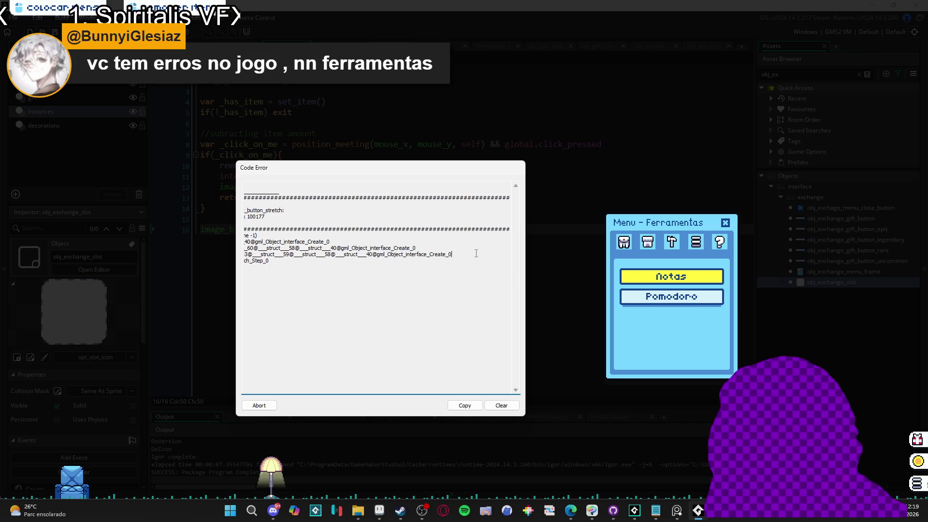
left_click_drag(477, 261, 194, 231)
left_click(326, 260)
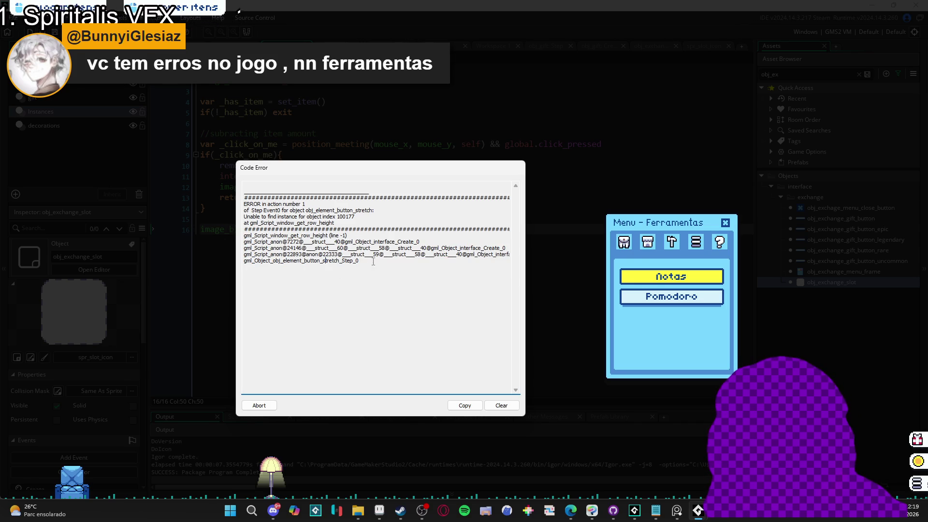
double_click(317, 235)
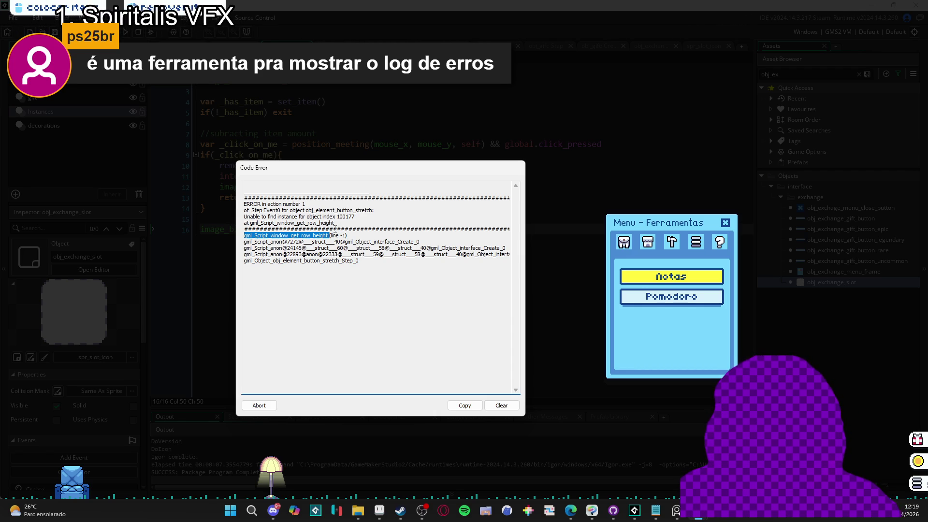
left_click_drag(338, 223, 265, 223)
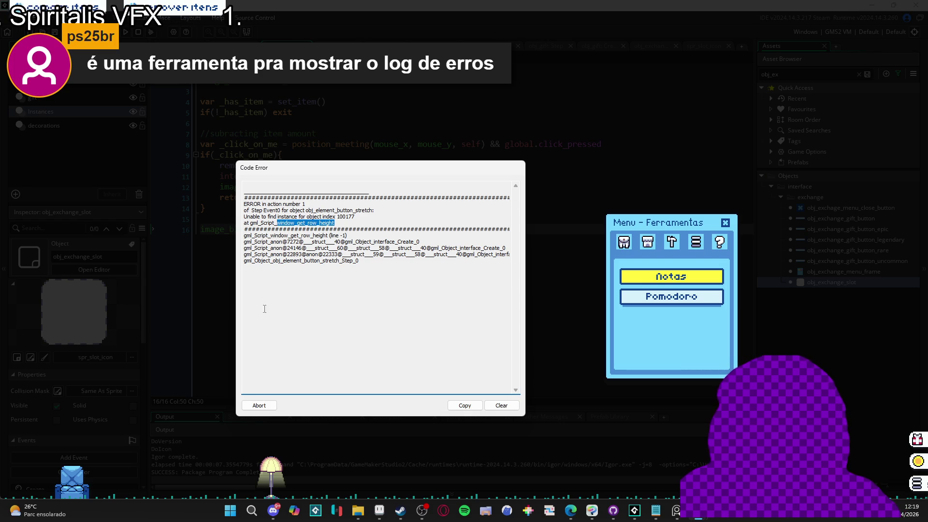
left_click(256, 406)
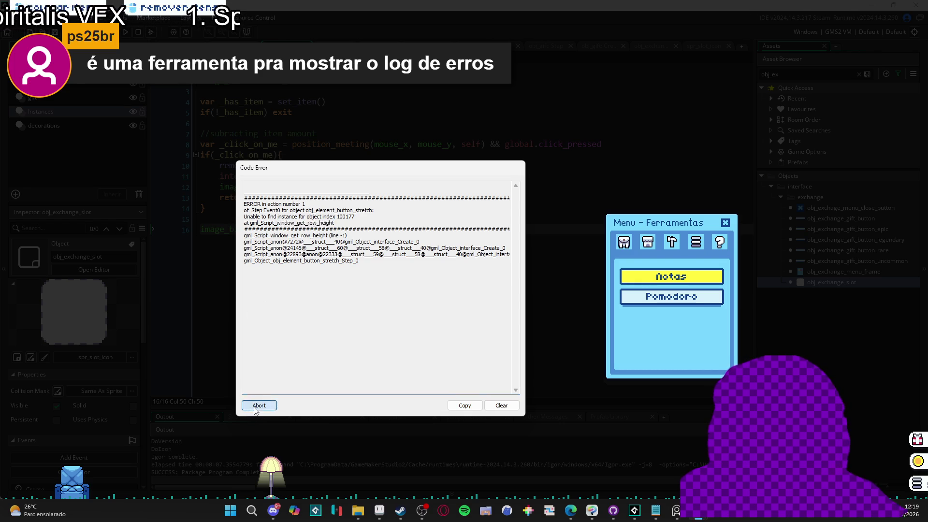
- Relaunch the game with F5, open the Pomodoro timer, and park it in the top-left corner
left_click(521, 167)
key("F5")
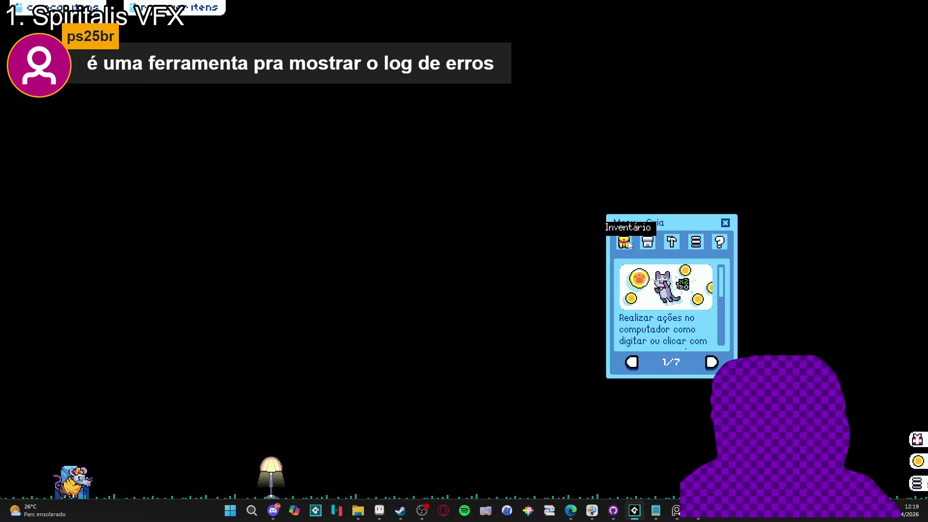
left_click(666, 244)
left_click(665, 303)
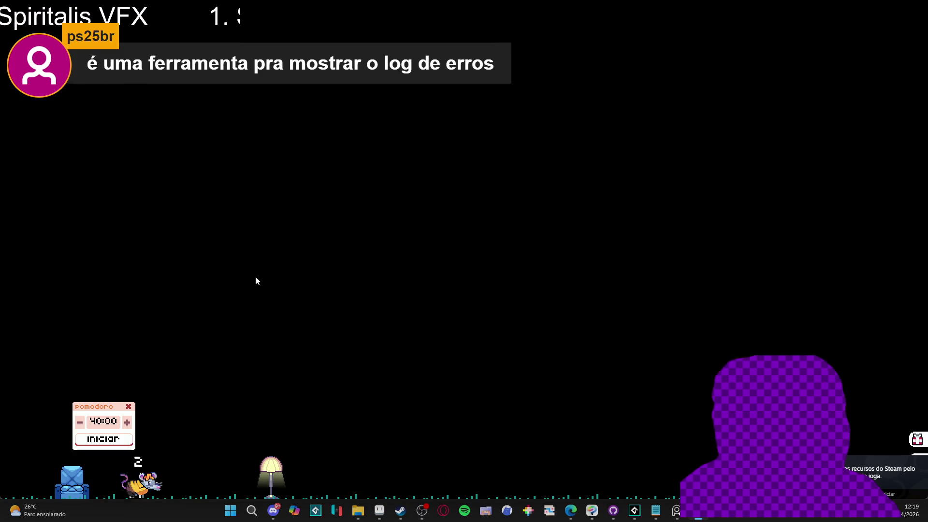
mouse_move(120, 407)
left_mouse_down()
mouse_move(134, 133)
mouse_move(126, 92)
left_mouse_up()
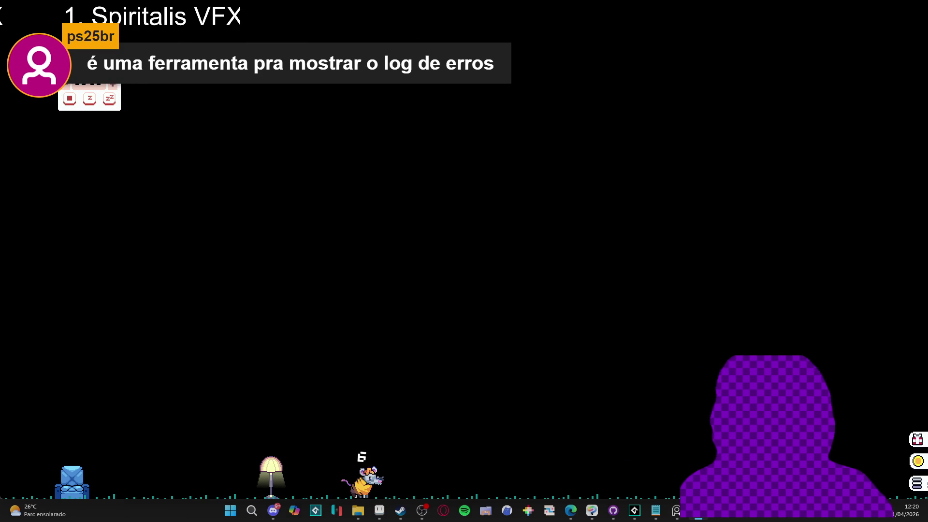
left_click_drag(83, 69, 41, 29)
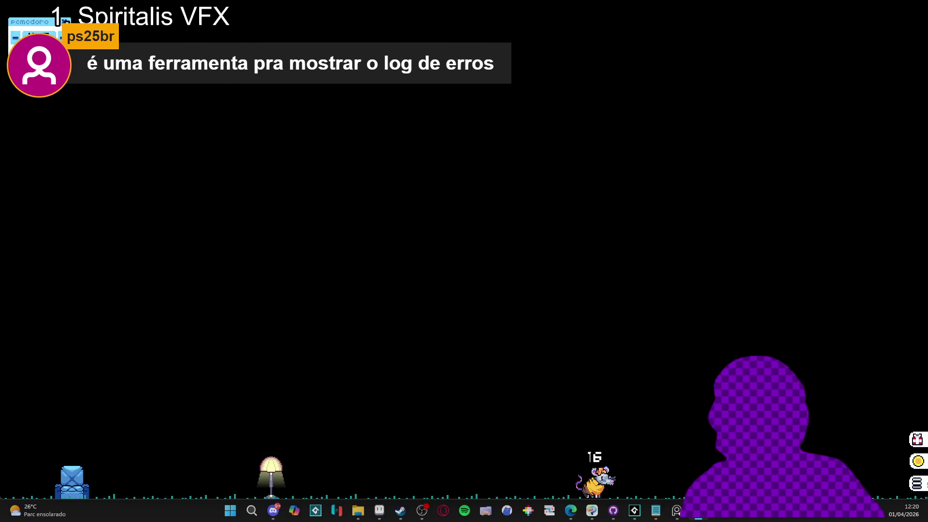
- Open Ferramentas > Notas from the pet menu, reproducing the row-height crash
left_click(914, 482)
left_click(672, 242)
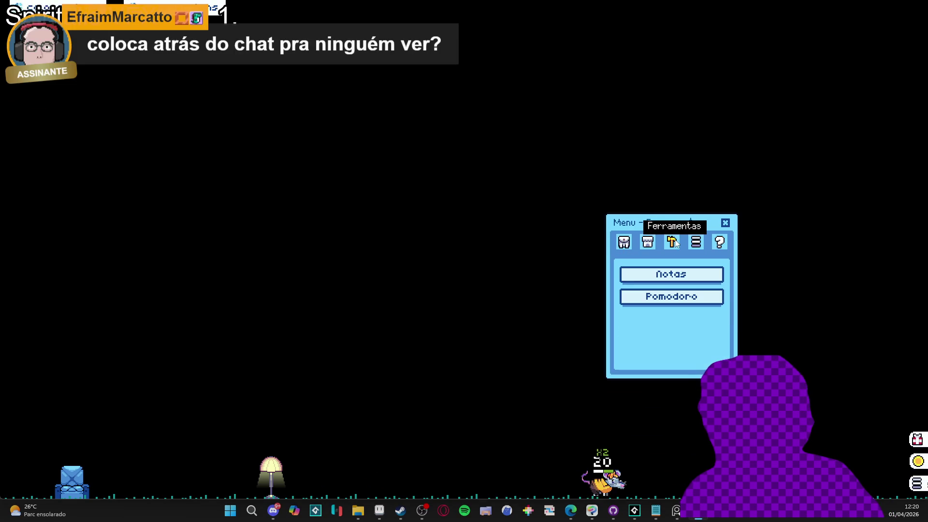
left_click(709, 280)
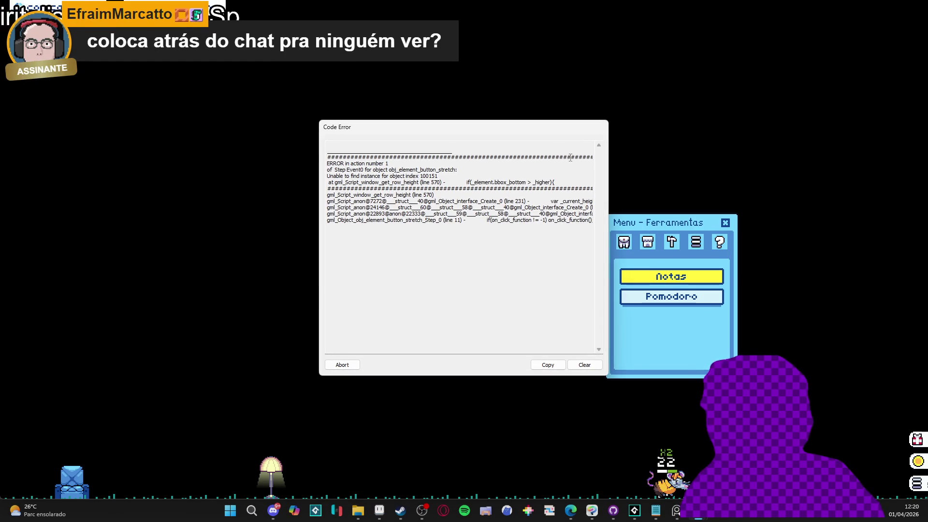
- Abort the crashed game, review the click-detection and rarity-tint lines, and rebuild with F5
left_click(350, 368)
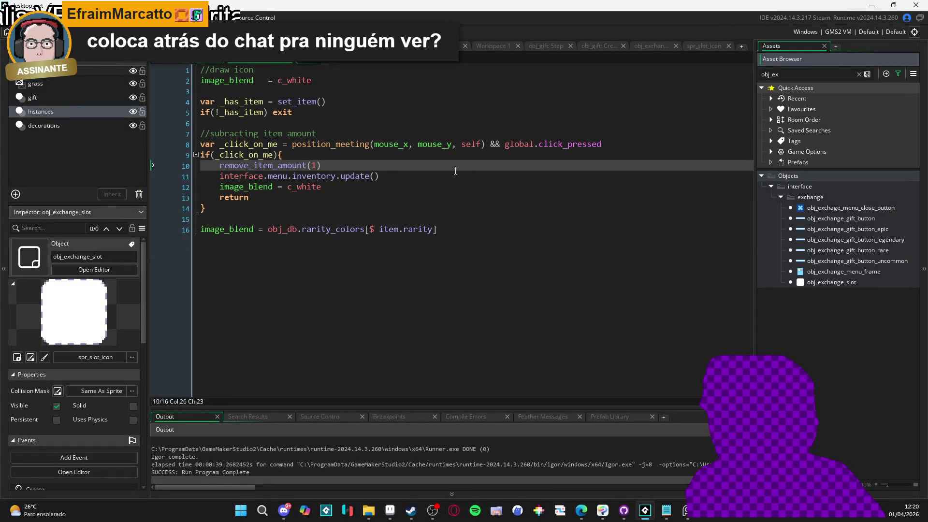
left_click(462, 167)
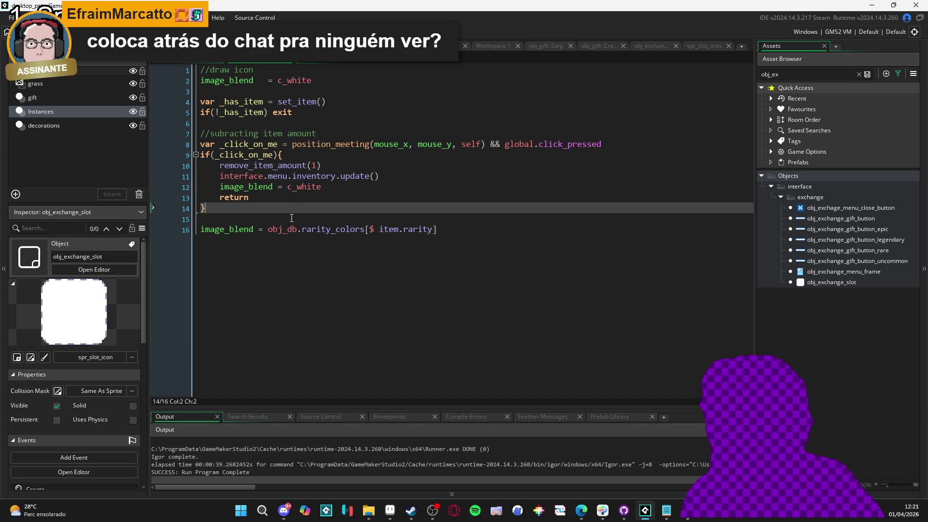
left_click(459, 145)
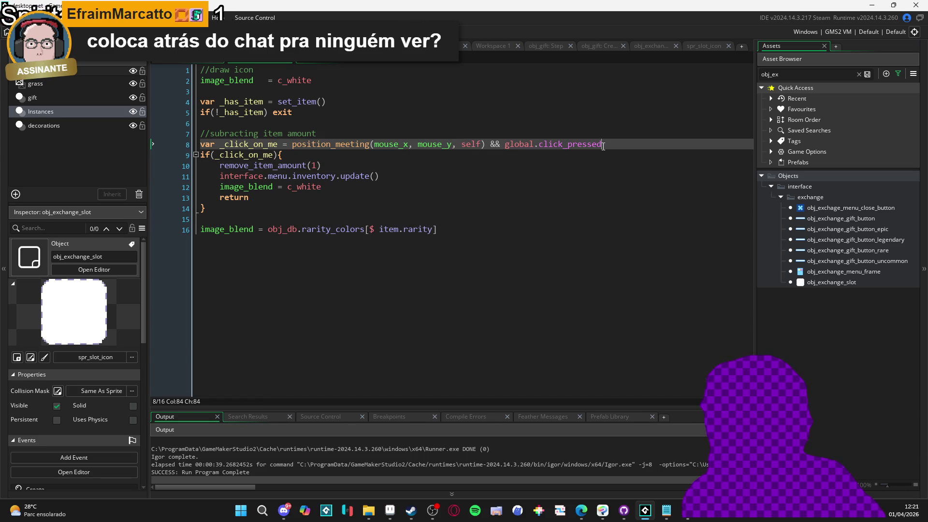
left_click(593, 225)
key("F5")
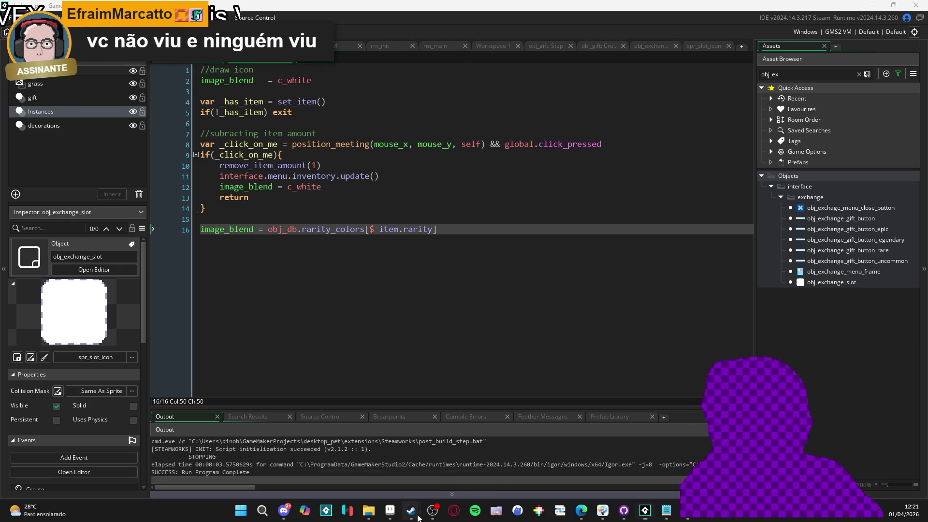
- Launch Desktop Friend from its Steam library page
mouse_move(411, 510)
left_click(363, 454)
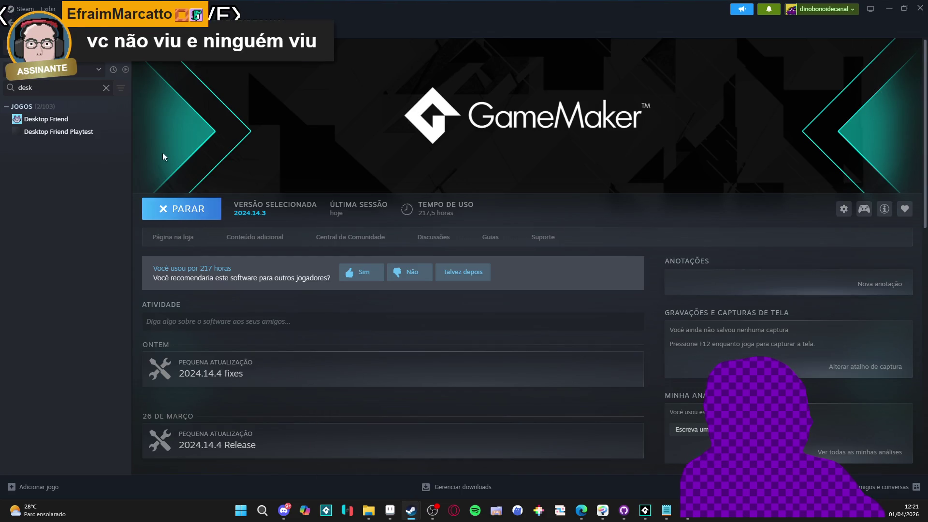
left_click(58, 119)
left_click(183, 209)
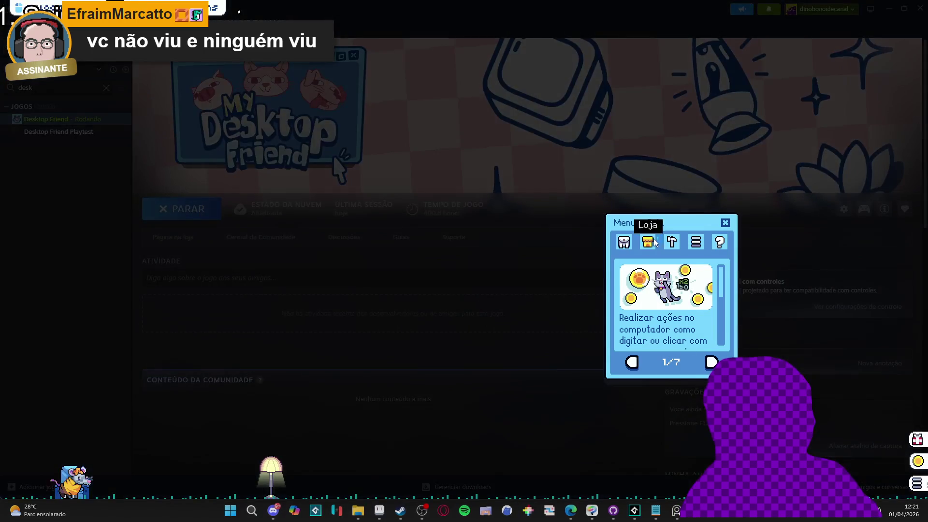
- Close the game menu, then bring up the pet's inventory from the side dock
left_click(623, 242)
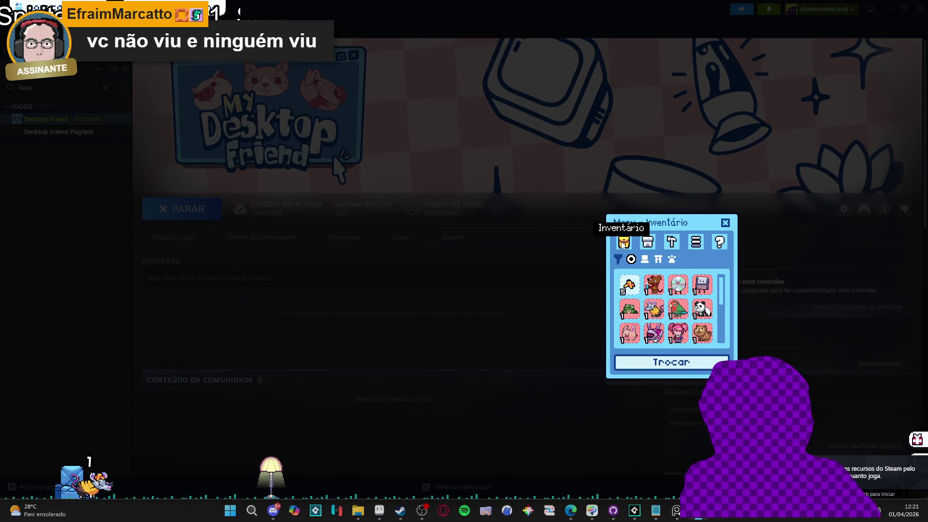
left_click(724, 222)
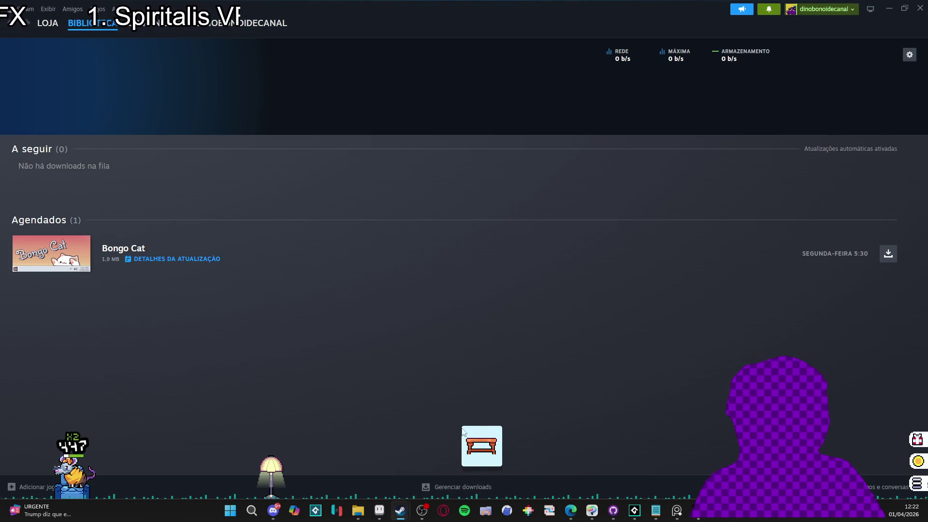
left_click(909, 482)
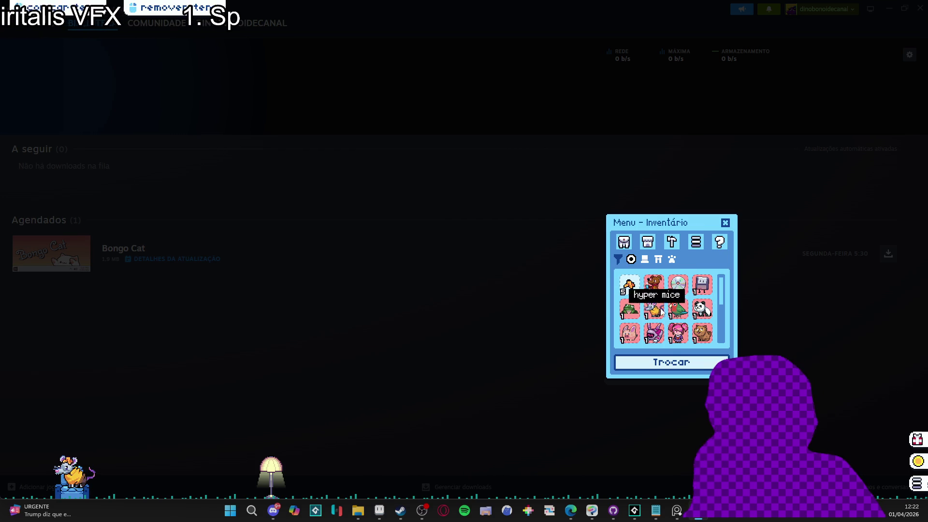
- Place the wooden table and stool, set the lava lamp on the table, and put the old TV on the floor
scroll(648, 309, "down", 5)
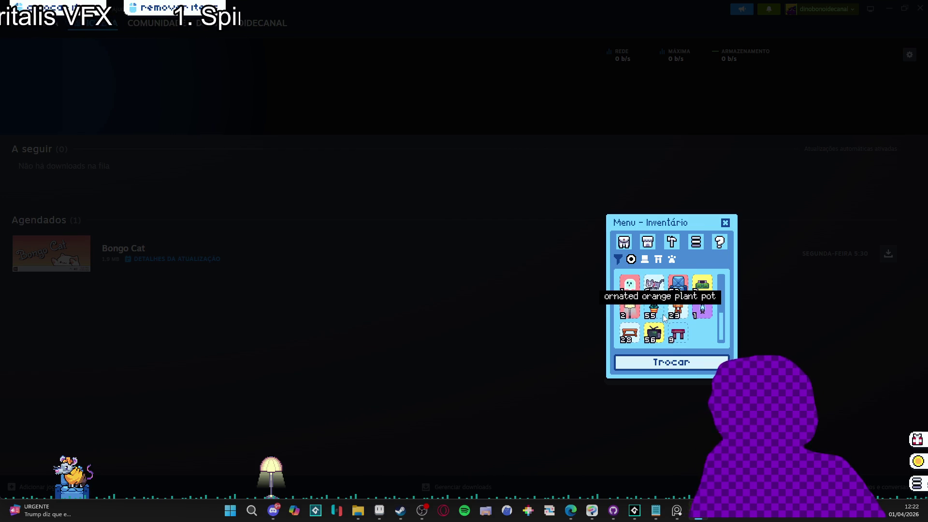
left_click(630, 334)
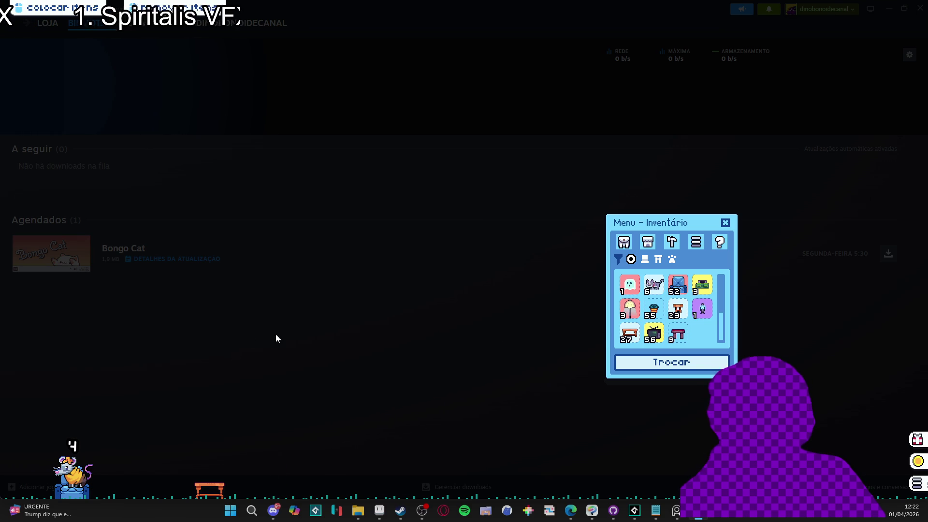
left_click(678, 310)
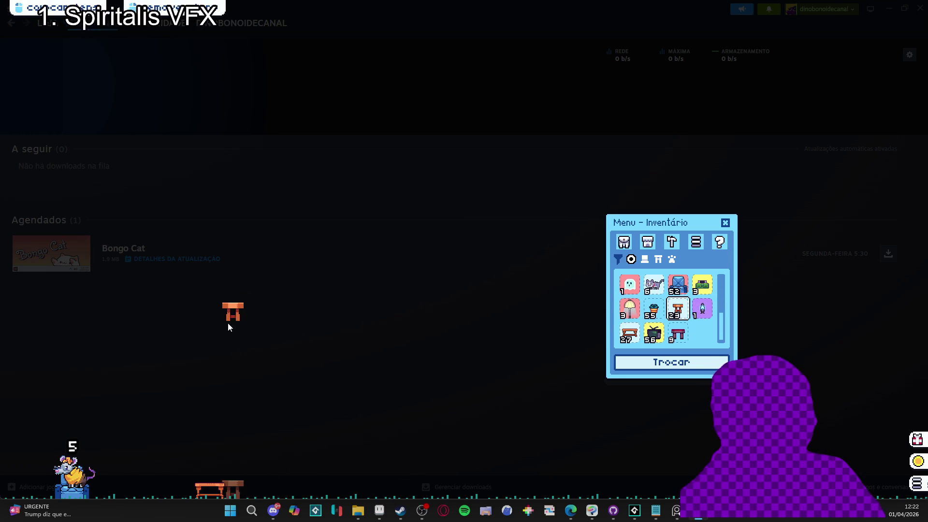
left_click_drag(702, 306, 209, 372)
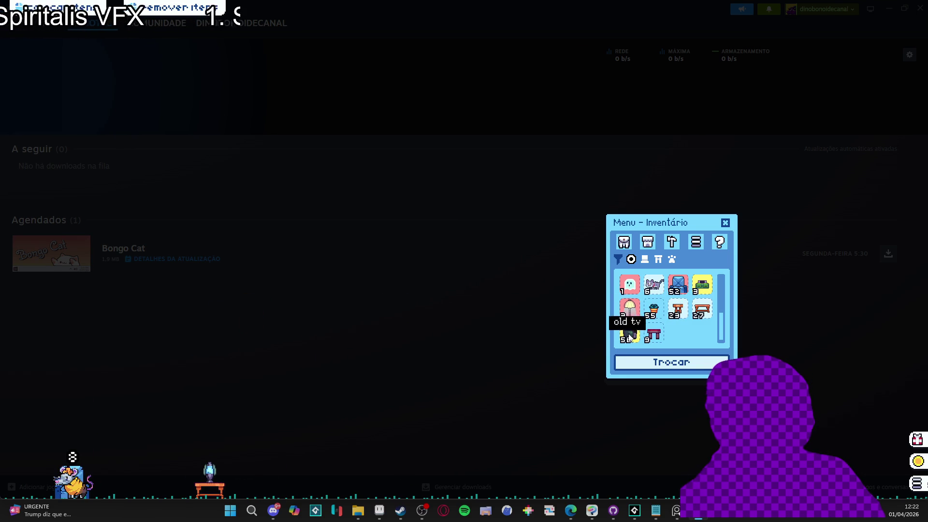
mouse_move(629, 333)
left_mouse_down()
mouse_move(197, 369)
mouse_move(208, 369)
left_mouse_up()
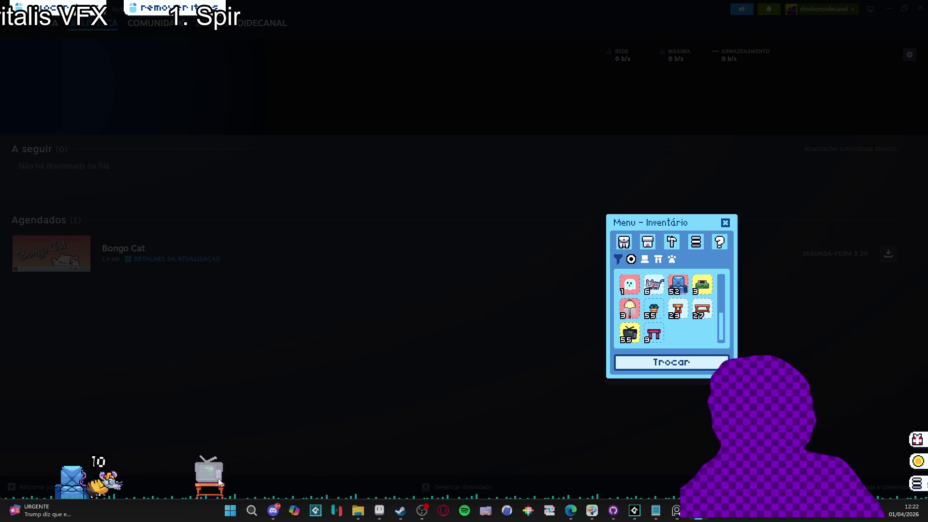
mouse_move(215, 483)
left_mouse_down()
mouse_move(239, 463)
mouse_move(274, 470)
left_mouse_up()
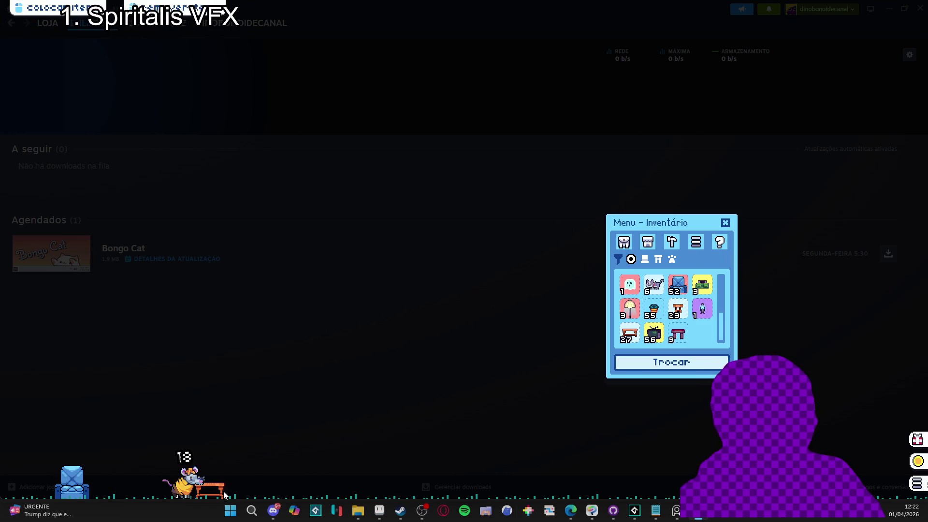
scroll(689, 291, "up", 5)
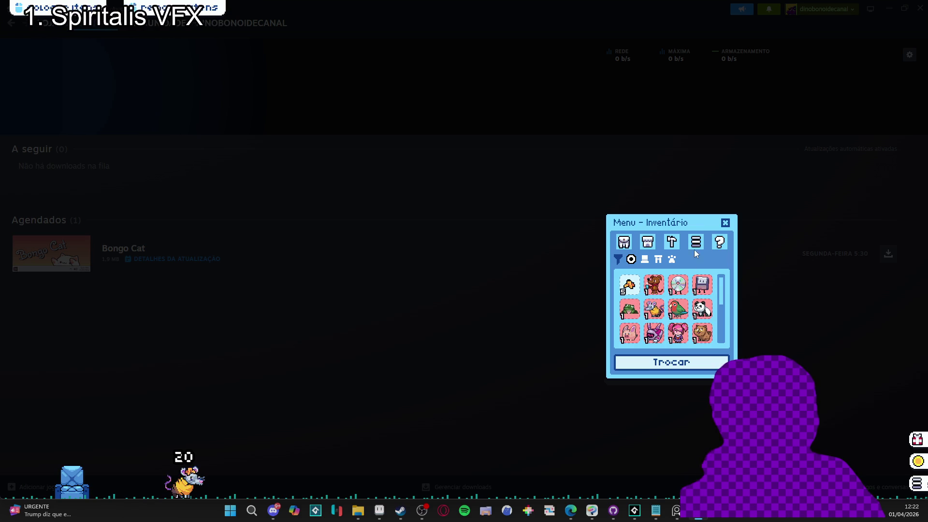
- Browse the Steam inventory's Desktop Friend items down to the 23 wooden stools
left_click(727, 222)
mouse_move(227, 27)
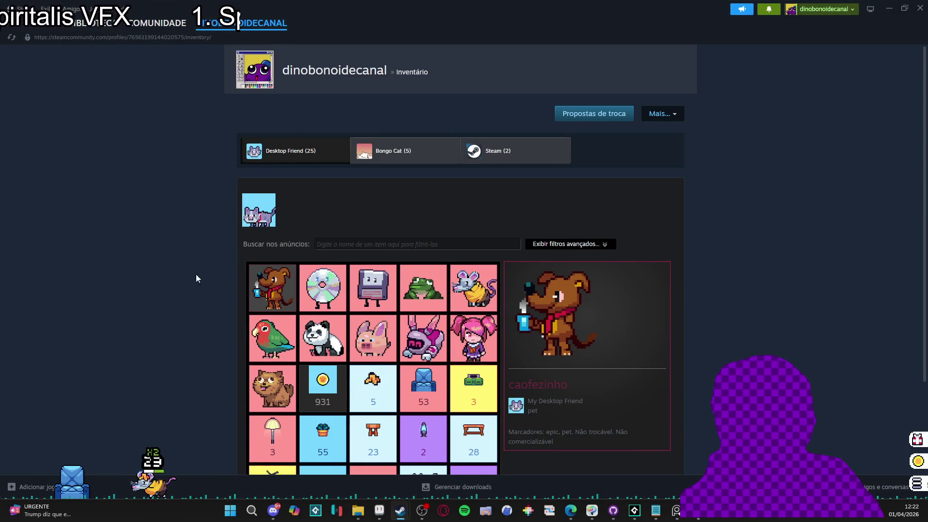
scroll(348, 271, "down", 3)
left_click(374, 226)
left_click(424, 372)
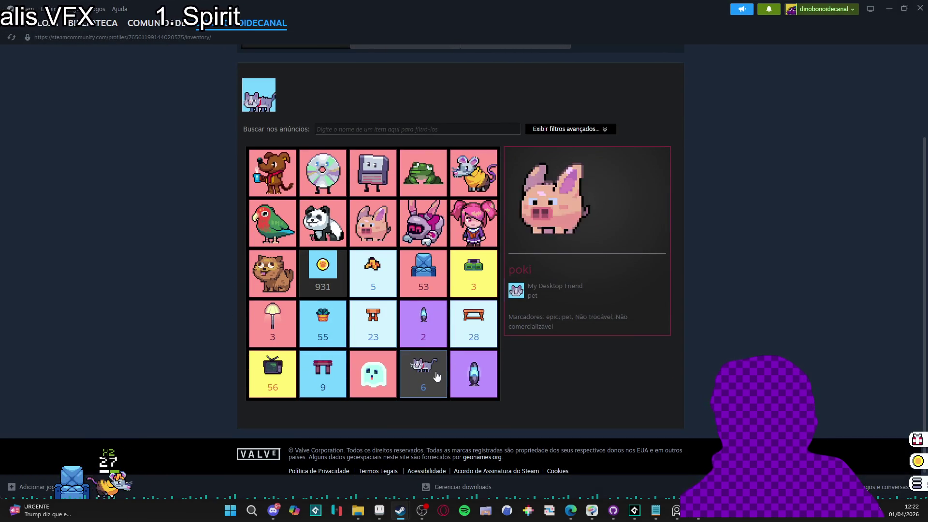
left_click(384, 329)
- Check the wooden stool's sell dialog without selling, then bring up the pet's inventory
left_click(523, 366)
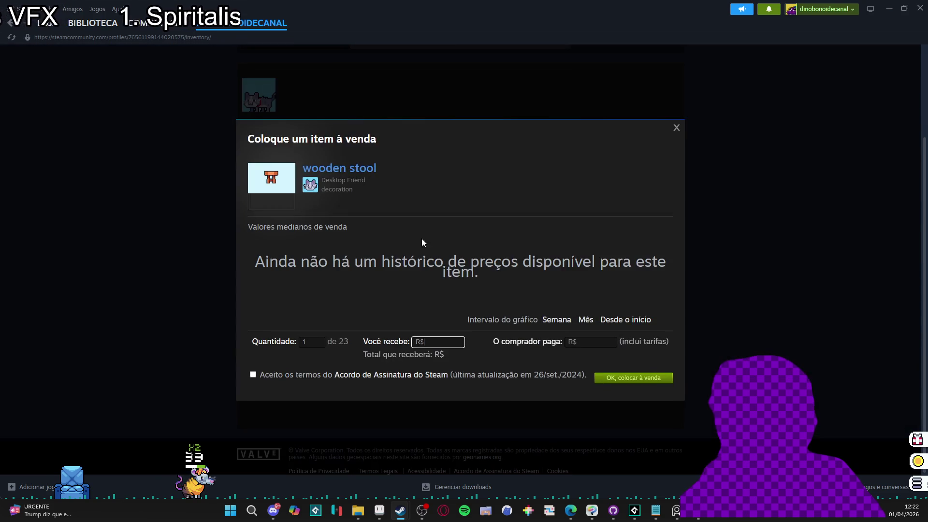
left_click(677, 128)
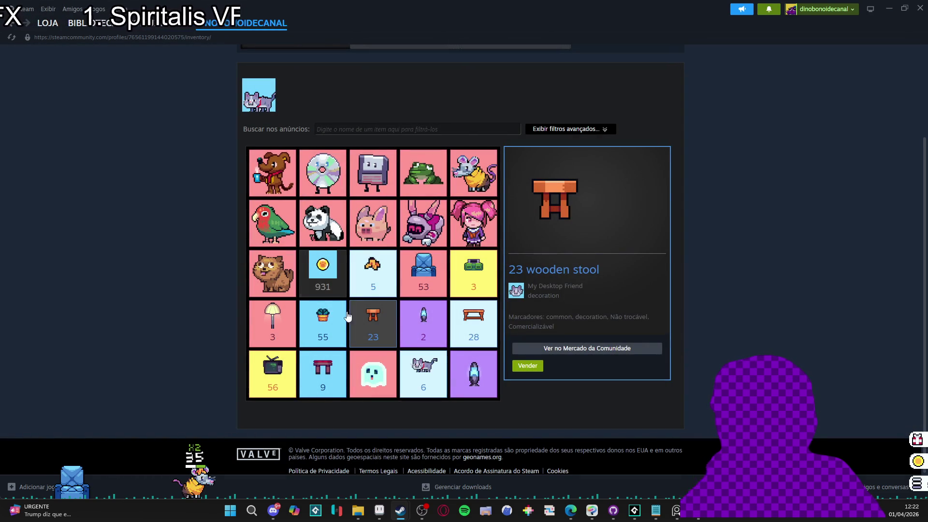
left_click(918, 484)
- Open the exchange menu beside the furniture inventory and add classic wooden tables
left_click(671, 362)
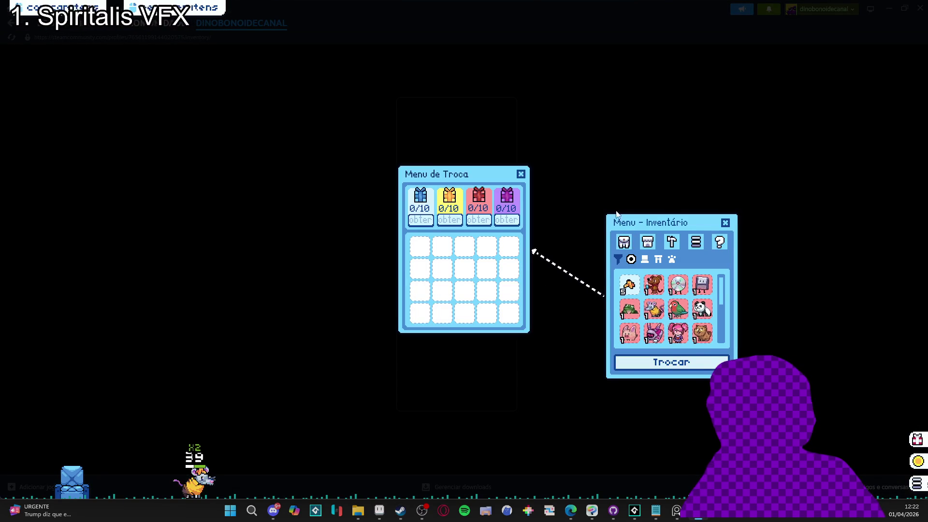
left_click_drag(648, 237, 645, 170)
left_click(641, 186)
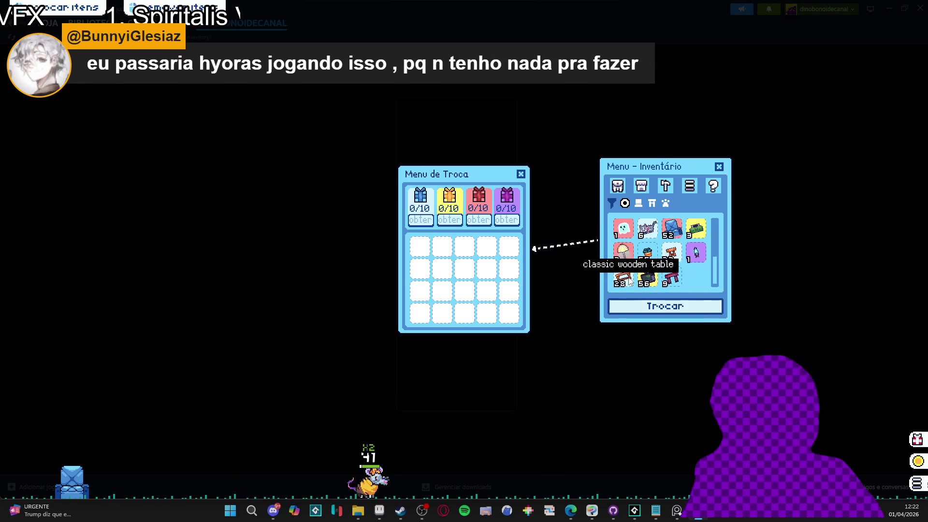
left_click(623, 280)
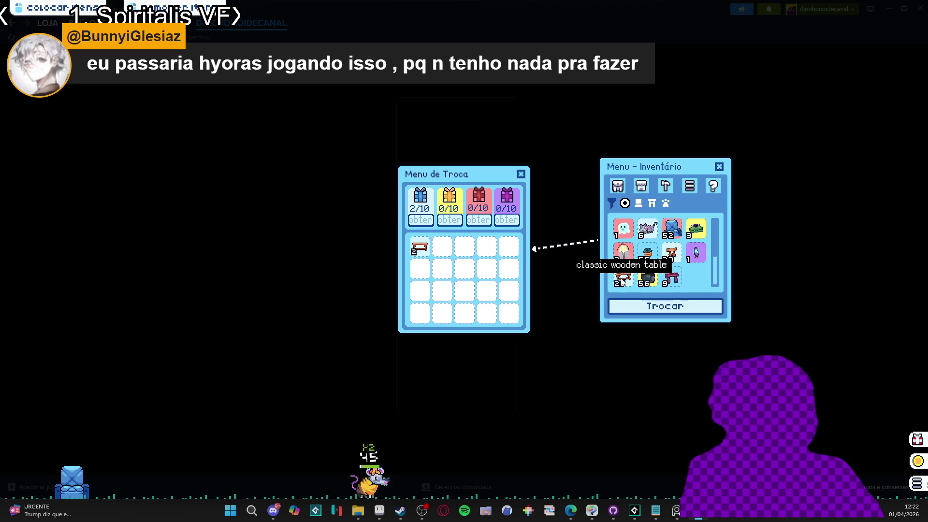
left_click(624, 279)
left_click(624, 280)
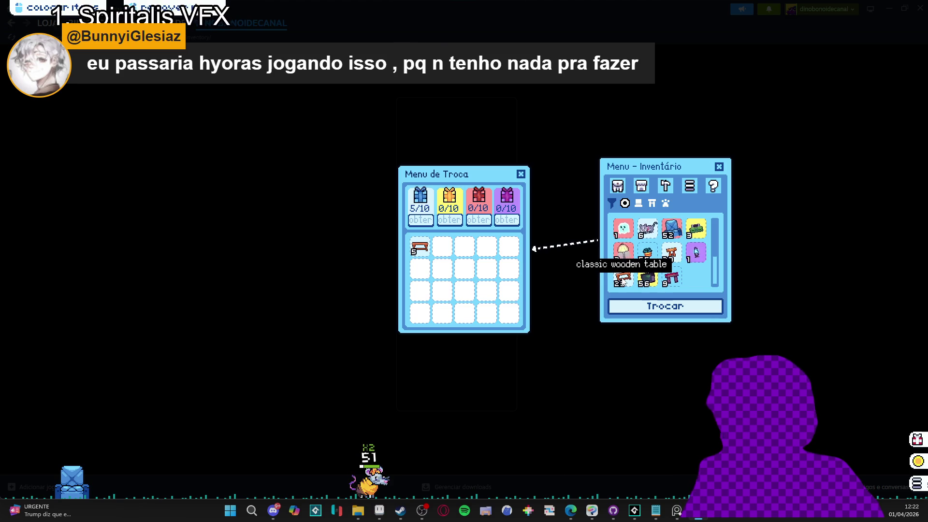
- Fill the blue gift with wooden stools, then close the exchange and inventory menus
left_click(670, 255)
left_click(670, 255)
left_click(671, 255)
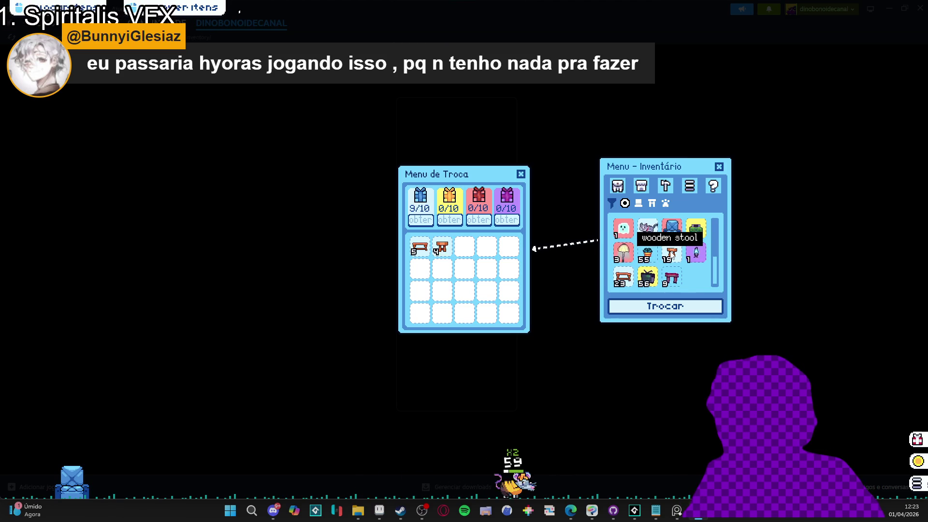
left_click(670, 255)
left_click(670, 255)
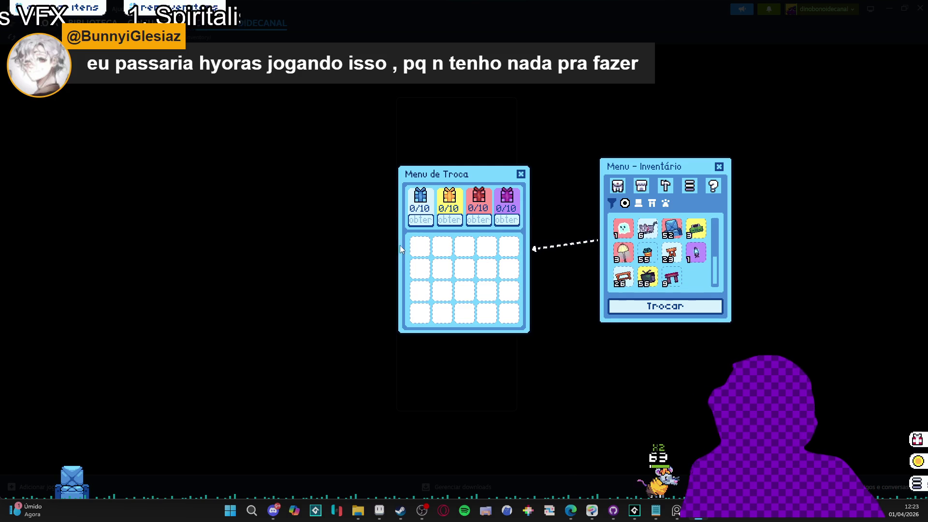
left_click(520, 175)
left_click(696, 369)
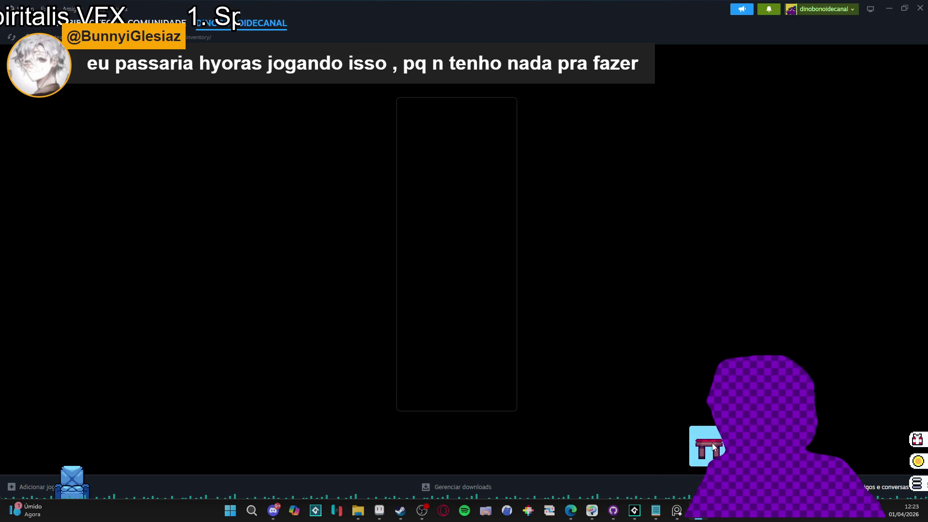
- Drag one pink table onto the desktop floor, leaving nine, and close the inventory
left_click(917, 481)
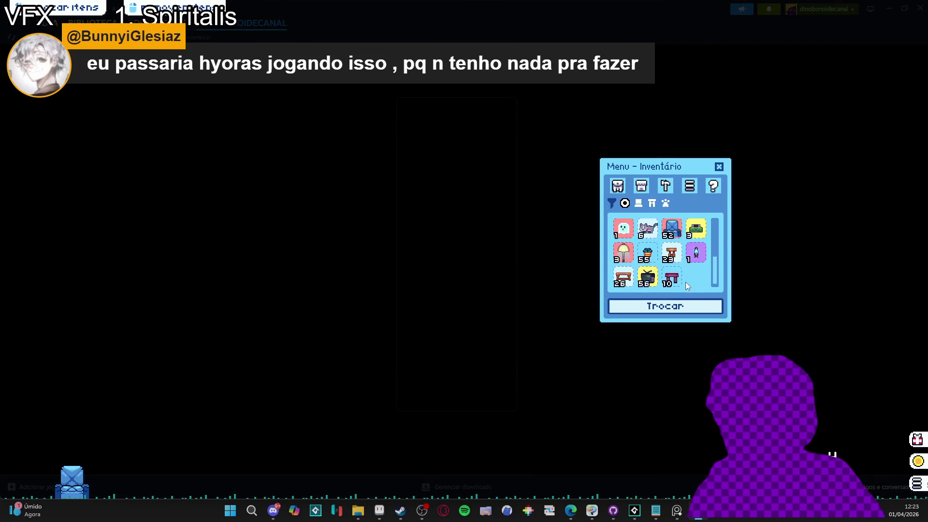
mouse_move(671, 278)
left_mouse_down()
mouse_move(299, 325)
mouse_move(273, 316)
left_mouse_up()
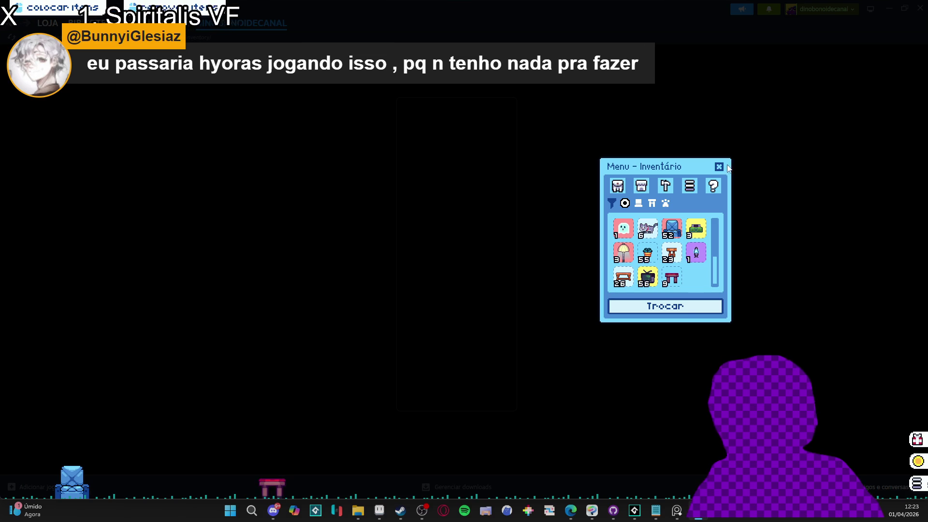
scroll(652, 228, "up", 5)
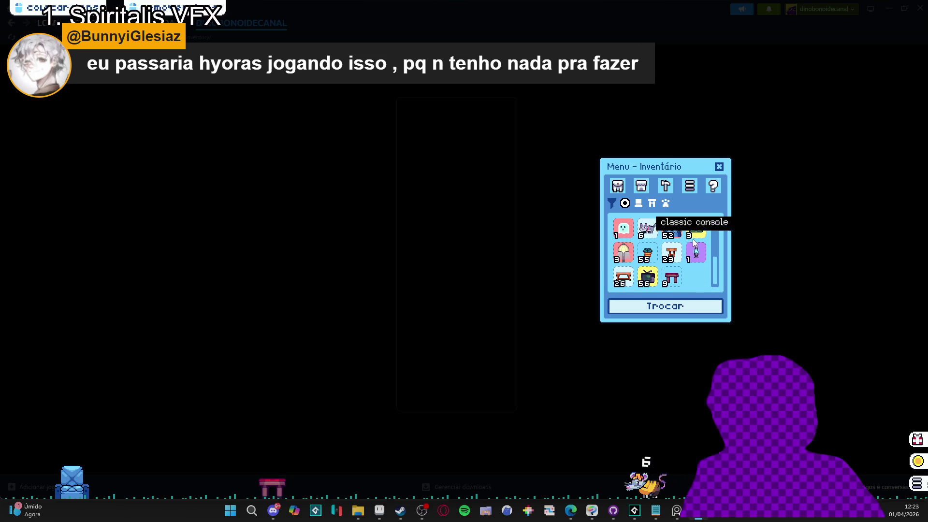
scroll(676, 225, "down", 5)
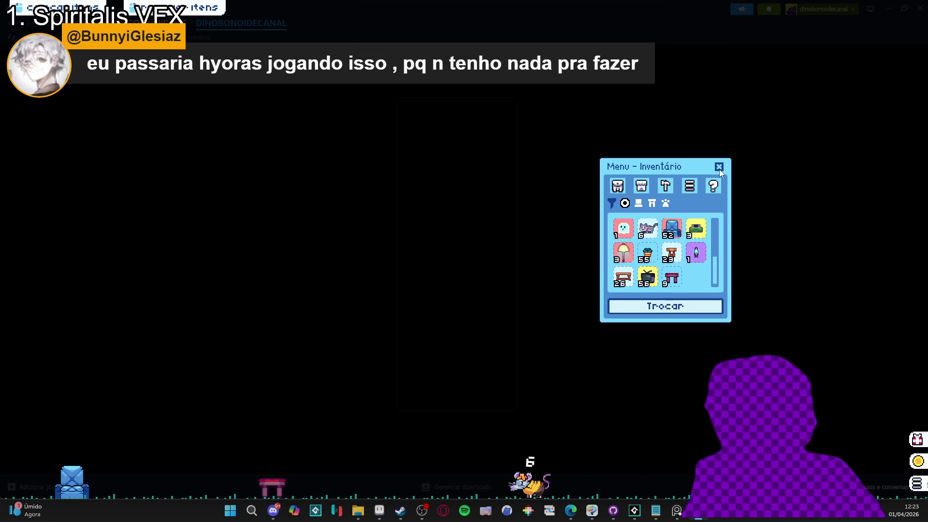
left_click(721, 168)
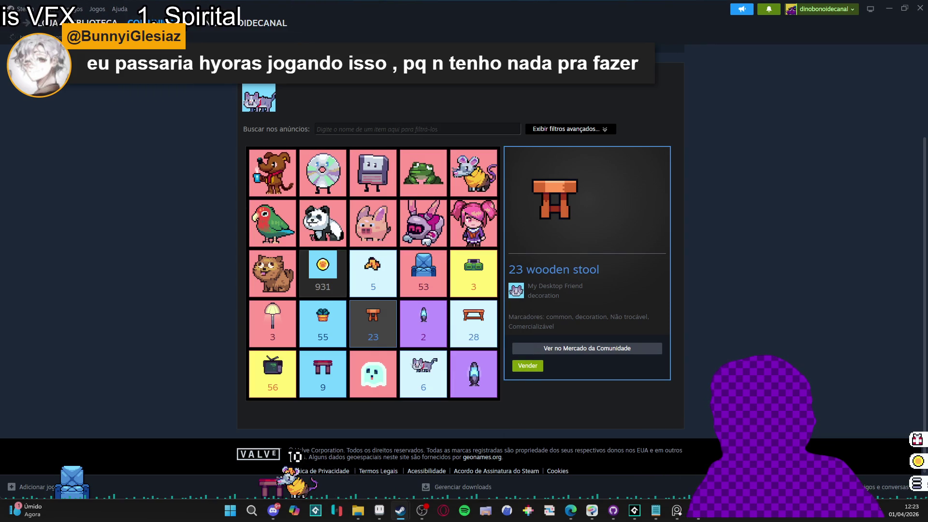
- Go back to Steam's library home and minimize Steam to the desktop
left_click(92, 22)
left_click(90, 38)
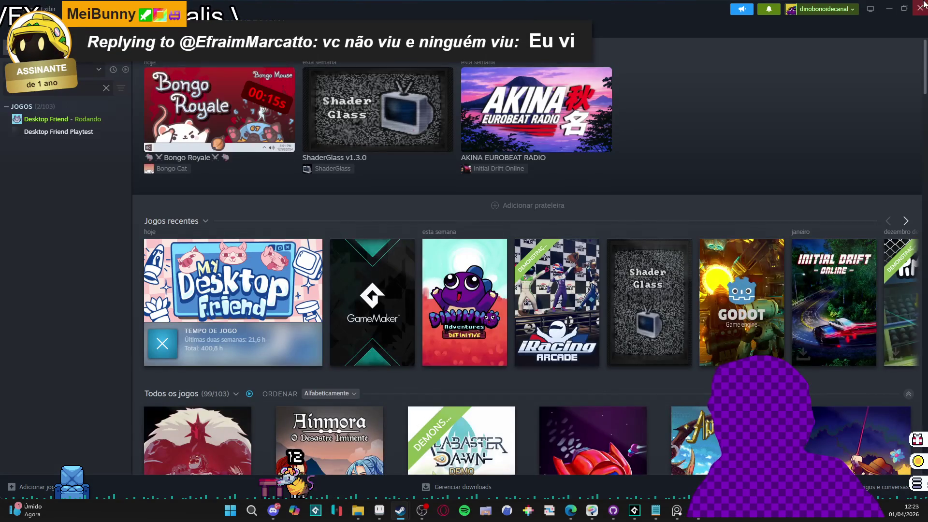
left_click(892, 6)
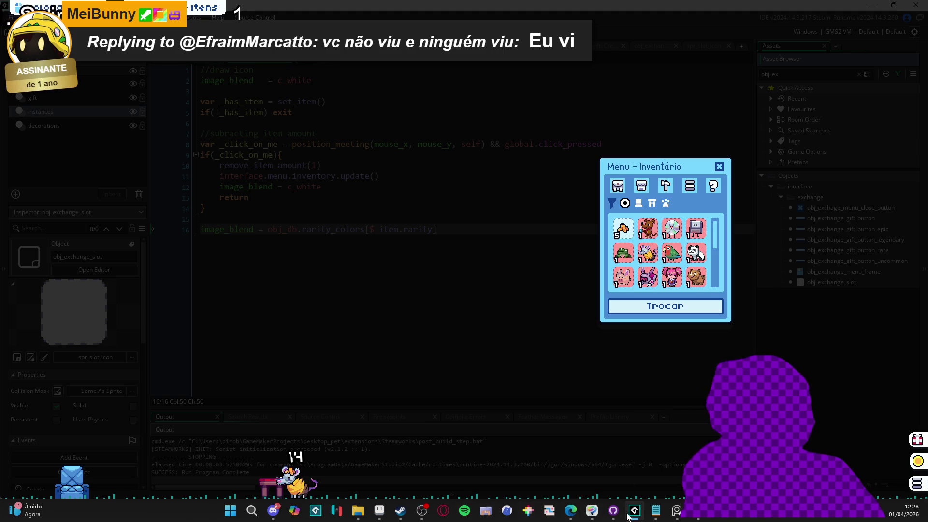
- Restore Steam, close the game's inventory, and scroll My Desktop Friend's page to its available items
mouse_move(401, 510)
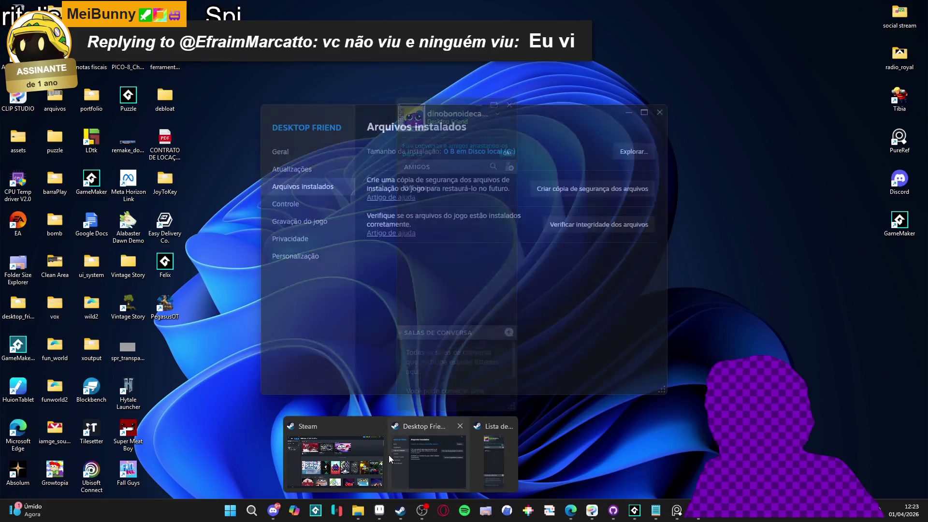
left_click(339, 455)
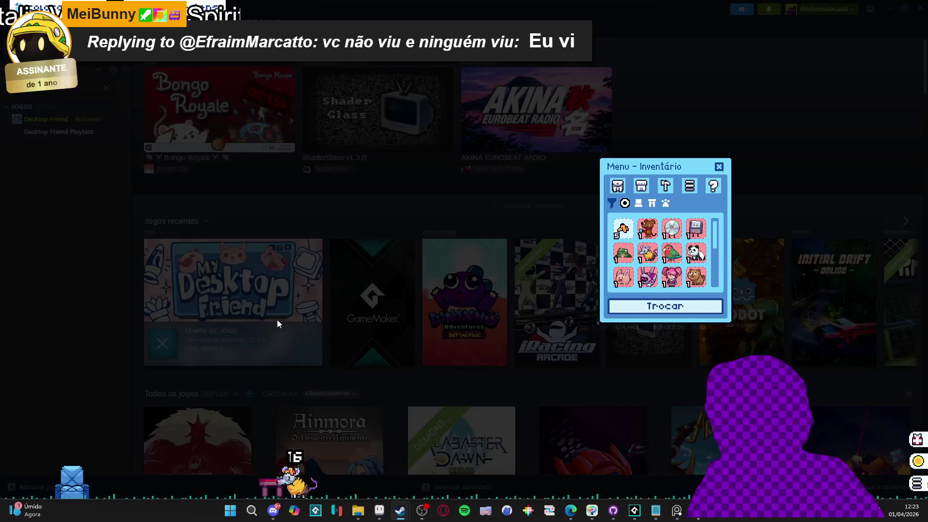
left_click(725, 170)
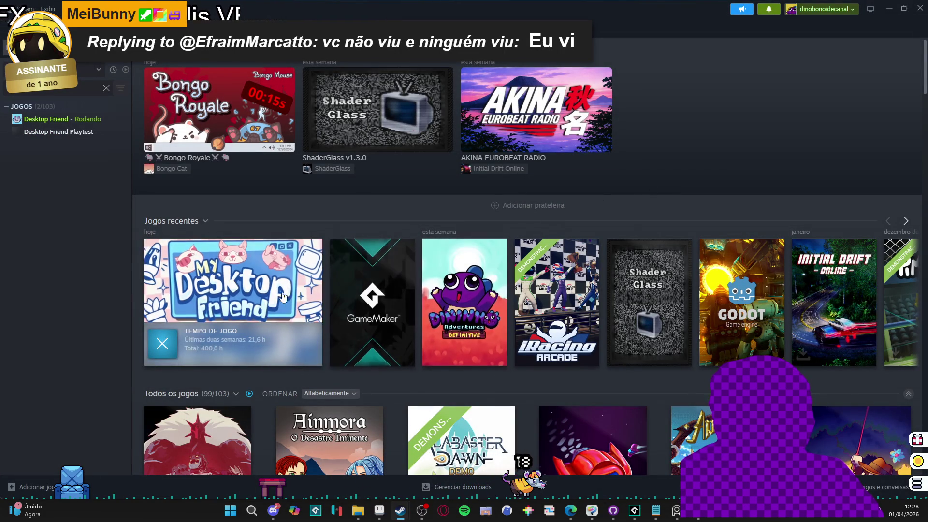
left_click(232, 290)
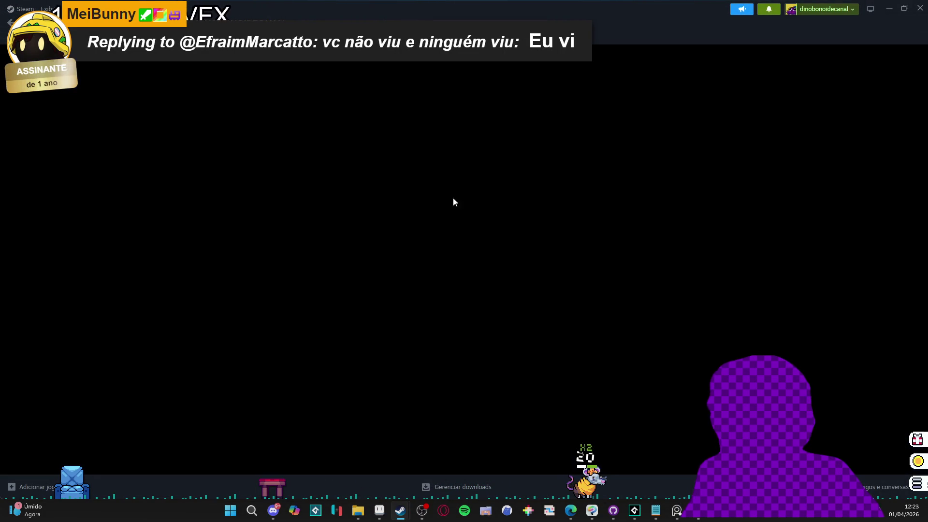
scroll(269, 270, "down", 8)
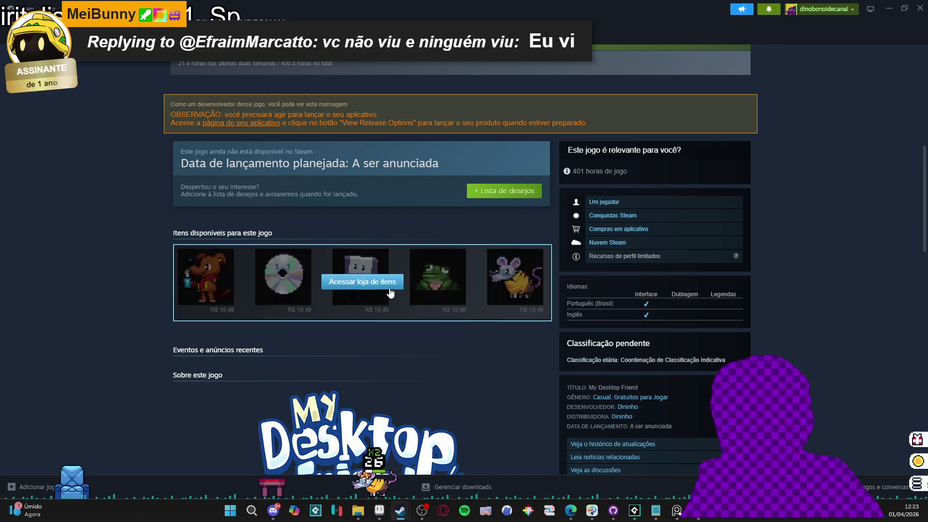
- Open the item store and scroll through its 11 items priced at R$ 10,49
left_click(364, 289)
scroll(293, 270, "down", 4)
scroll(391, 340, "up", 4)
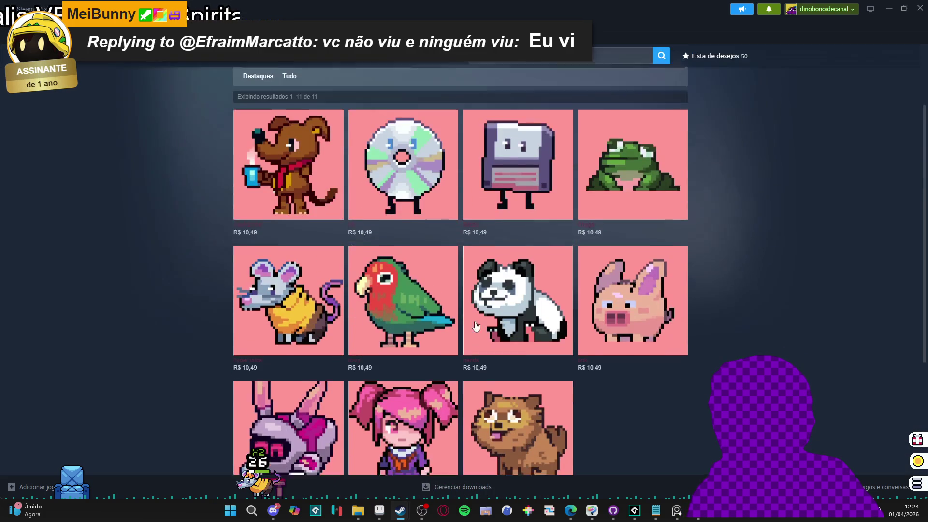
scroll(455, 252, "down", 2)
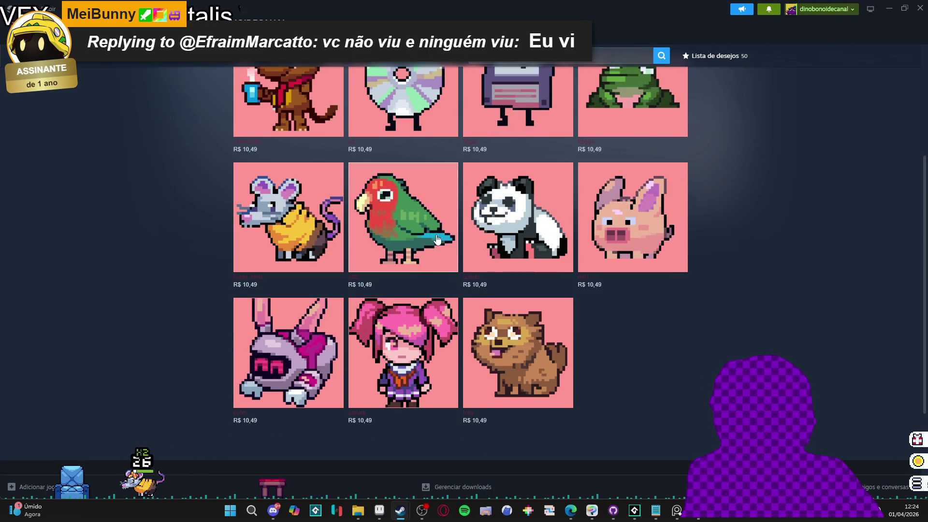
scroll(456, 252, "down", 3)
scroll(32, 301, "up", 8)
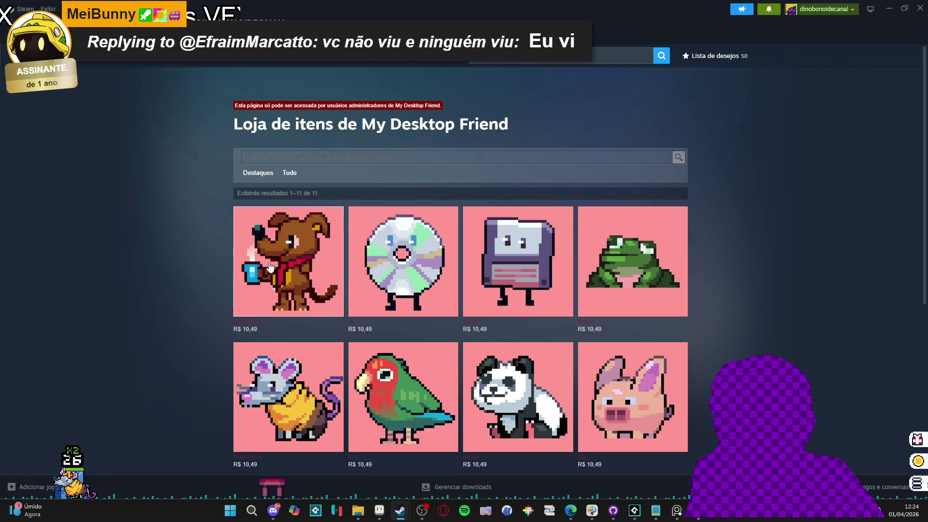
scroll(203, 294, "down", 4)
scroll(446, 217, "up", 3)
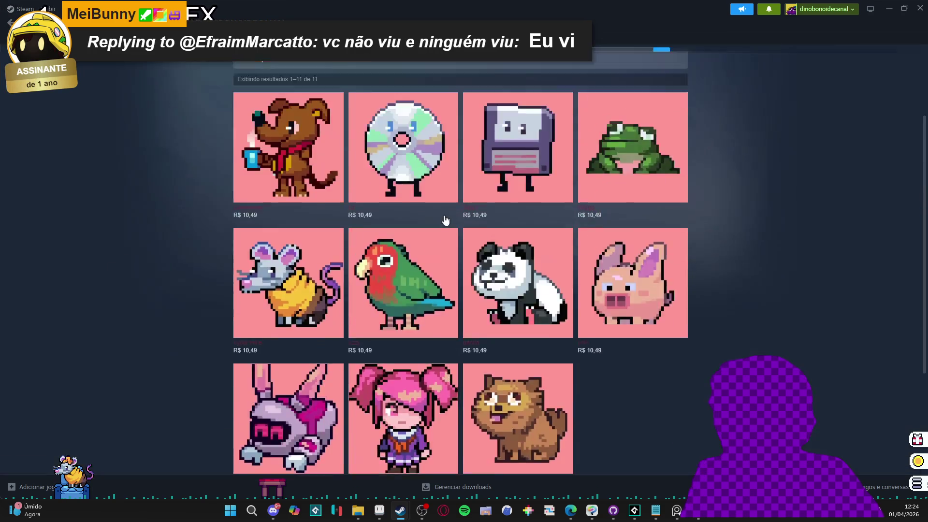
scroll(657, 228, "down", 4)
scroll(498, 212, "up", 1)
scroll(498, 211, "up", 2)
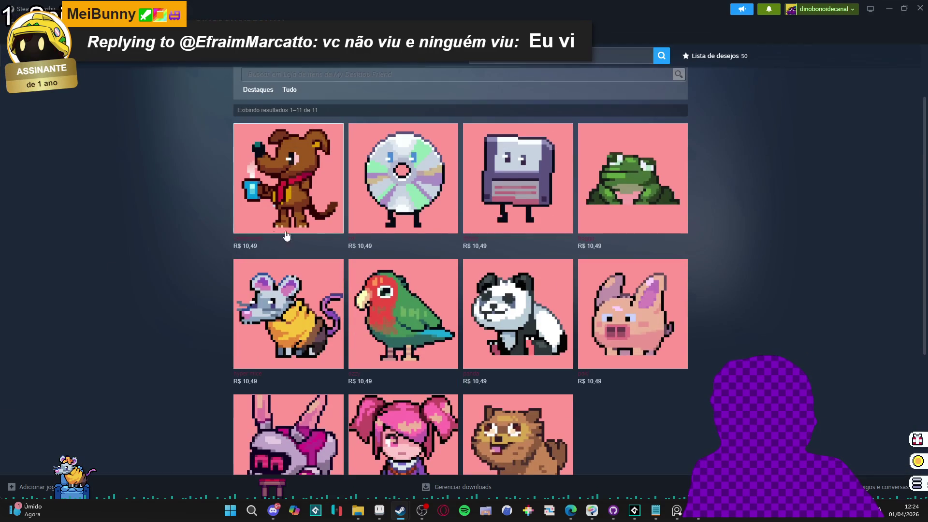
scroll(561, 250, "down", 2)
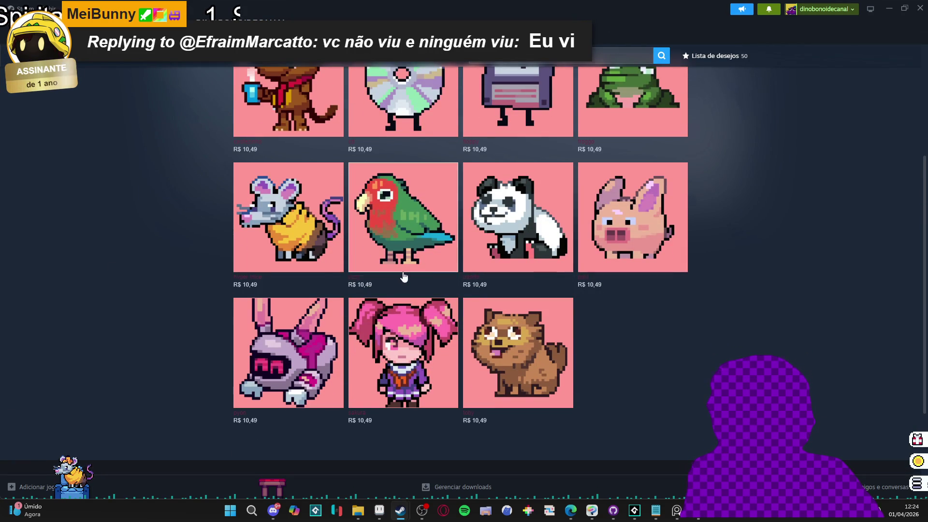
scroll(260, 234, "up", 3)
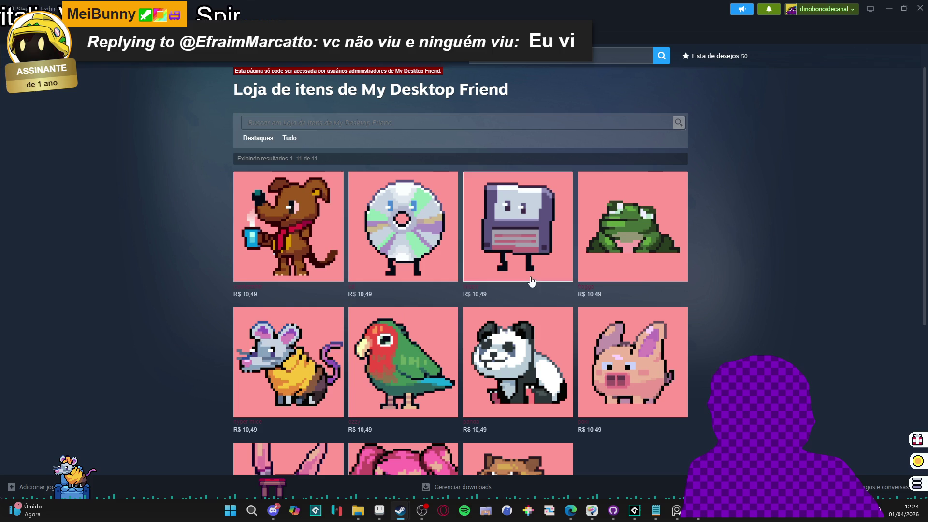
scroll(411, 232, "down", 5)
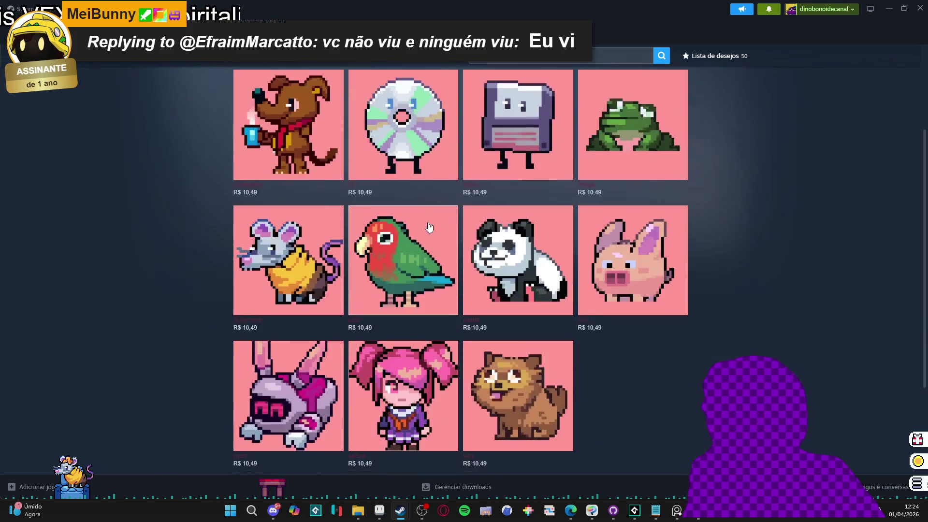
scroll(444, 219, "up", 4)
scroll(444, 219, "down", 2)
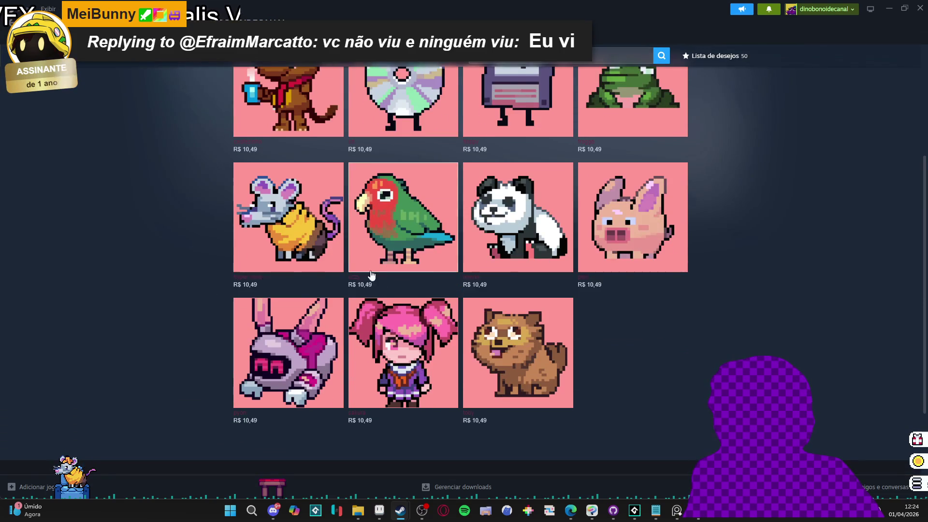
scroll(365, 276, "up", 3)
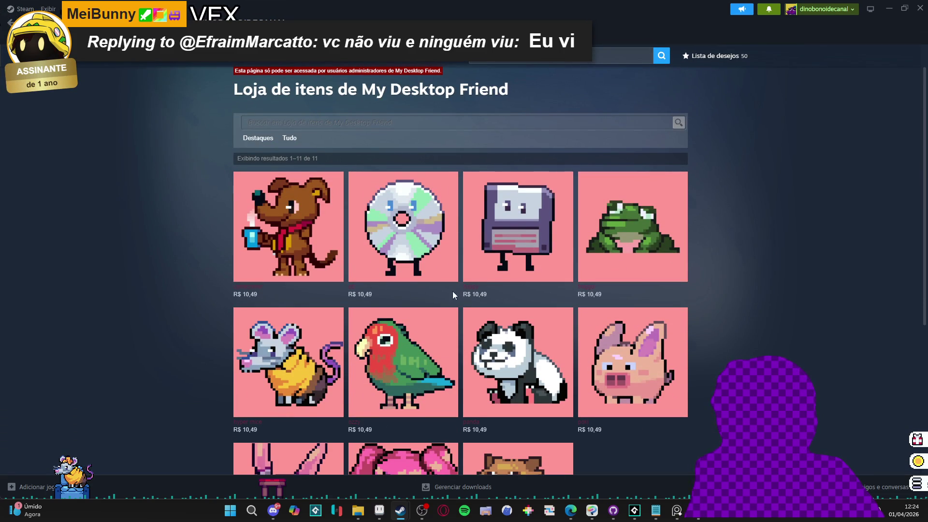
scroll(675, 316, "down", 2)
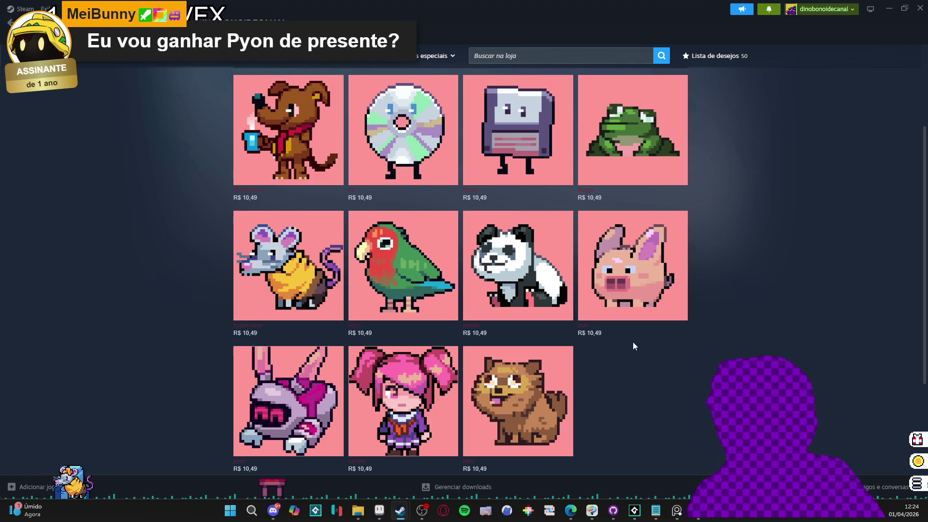
scroll(634, 346, "up", 3)
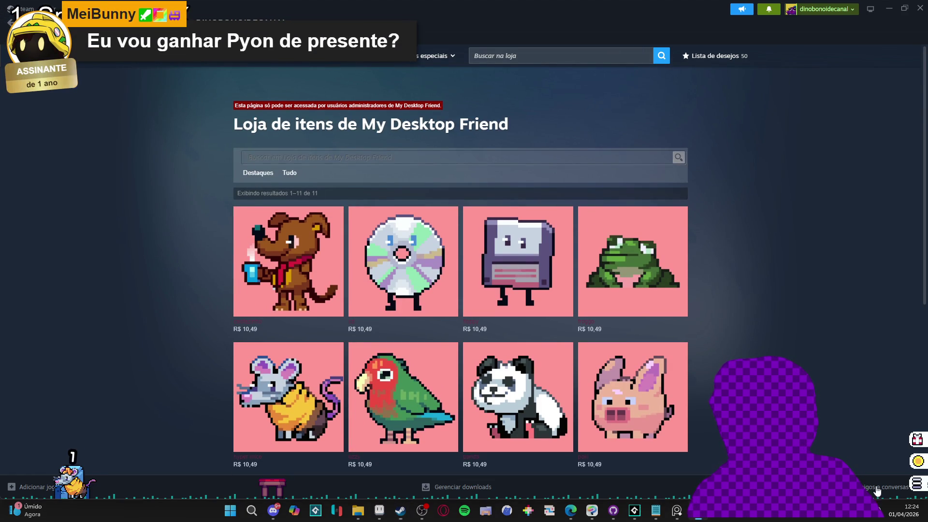
- Switch the active pet from the frog to the parrot and close the inventory
left_click(877, 491)
left_click(917, 484)
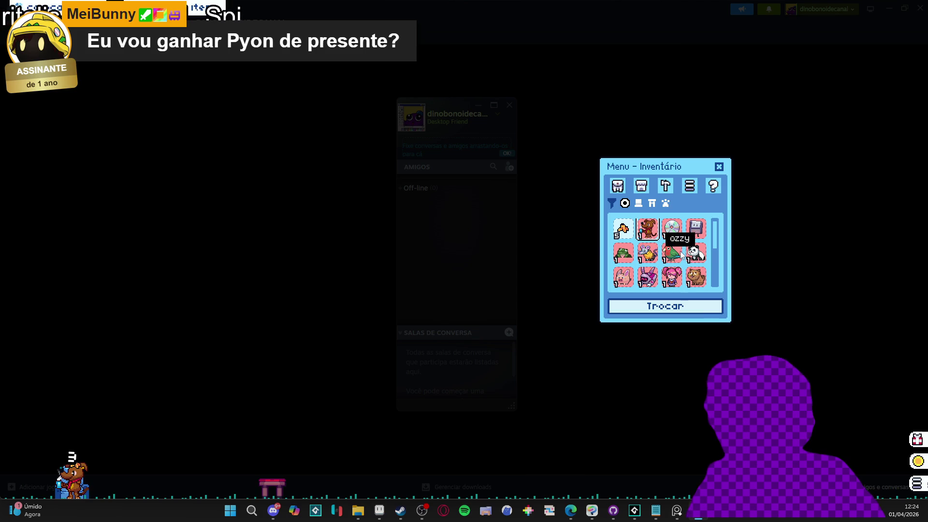
left_click(624, 251)
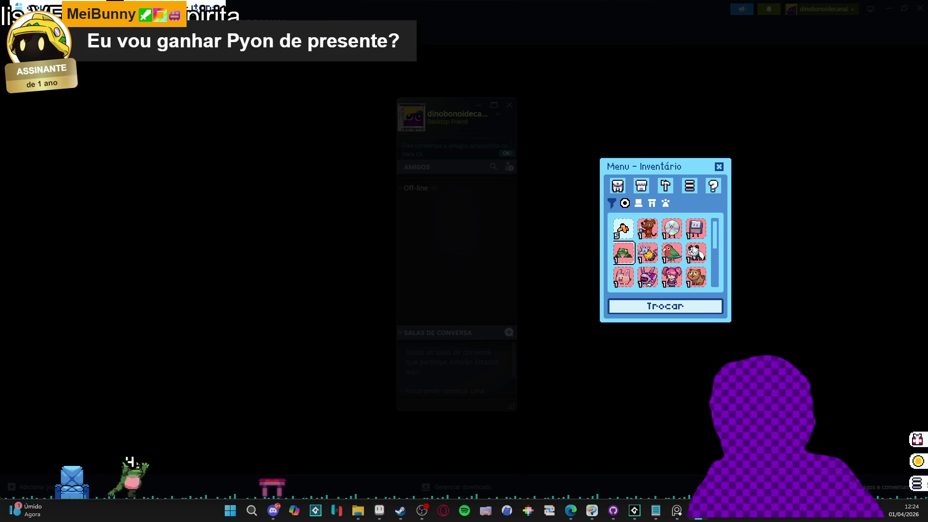
left_click(672, 252)
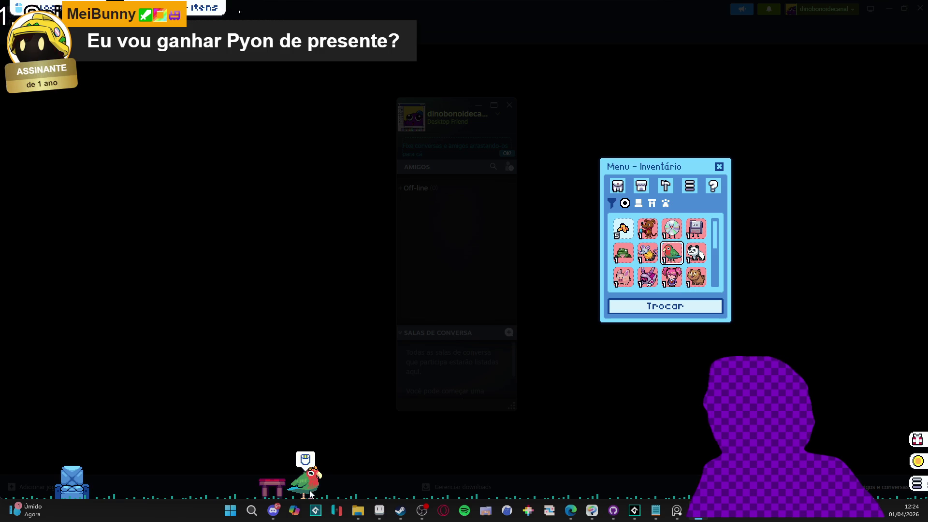
left_click(719, 167)
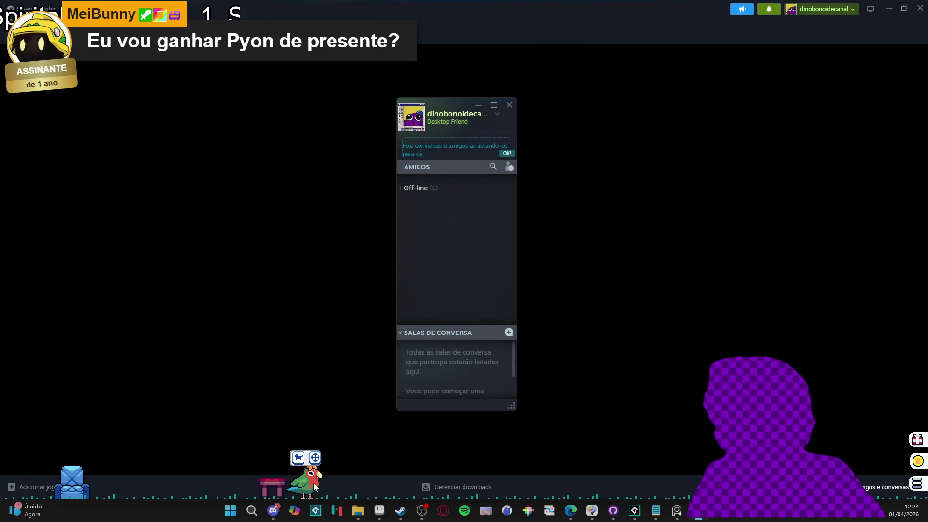
- Move the parrot to the lower left, close the friends list, and scroll the item store
mouse_move(315, 457)
left_mouse_down()
mouse_move(66, 286)
mouse_move(474, 326)
mouse_move(764, 271)
left_mouse_up()
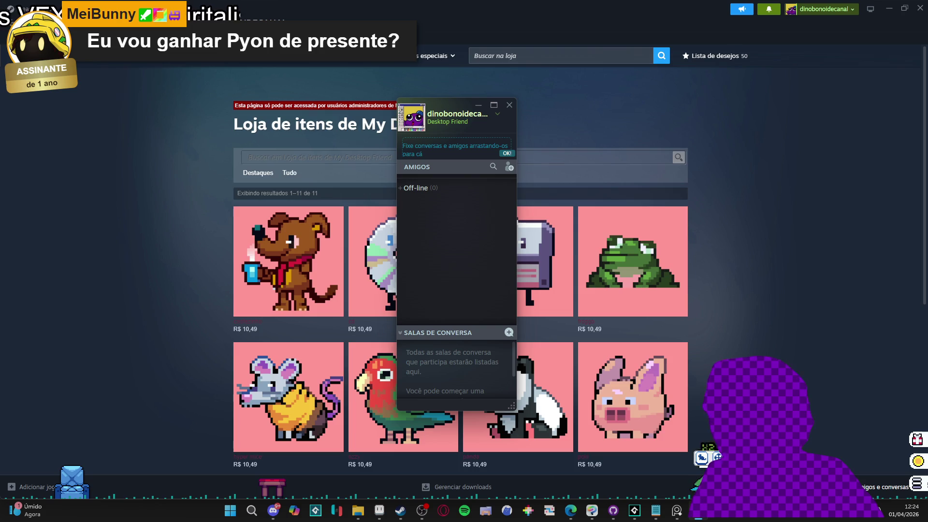
mouse_move(709, 479)
left_mouse_down()
mouse_move(551, 312)
mouse_move(186, 469)
mouse_move(186, 479)
mouse_move(203, 434)
mouse_move(605, 155)
mouse_move(869, 153)
mouse_move(624, 97)
mouse_move(655, 182)
mouse_move(318, 169)
mouse_move(118, 182)
mouse_move(160, 248)
left_mouse_up()
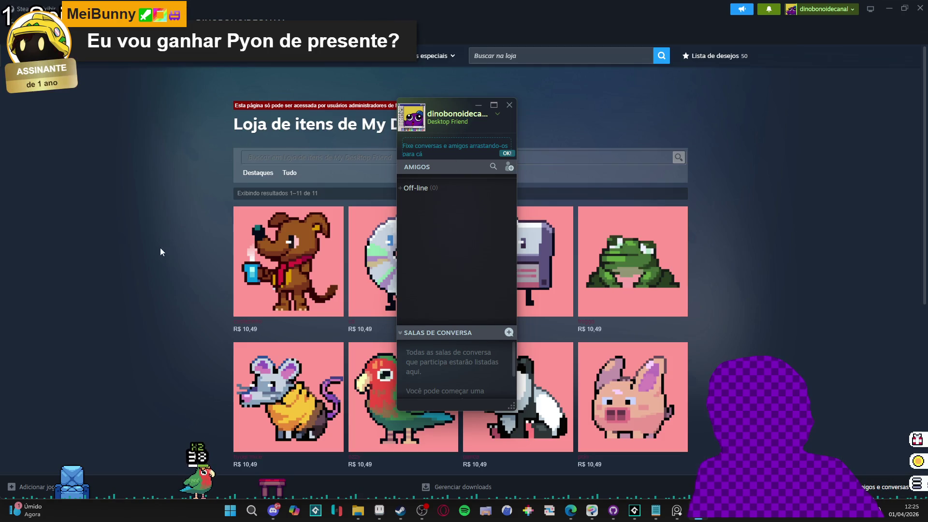
left_click(198, 491)
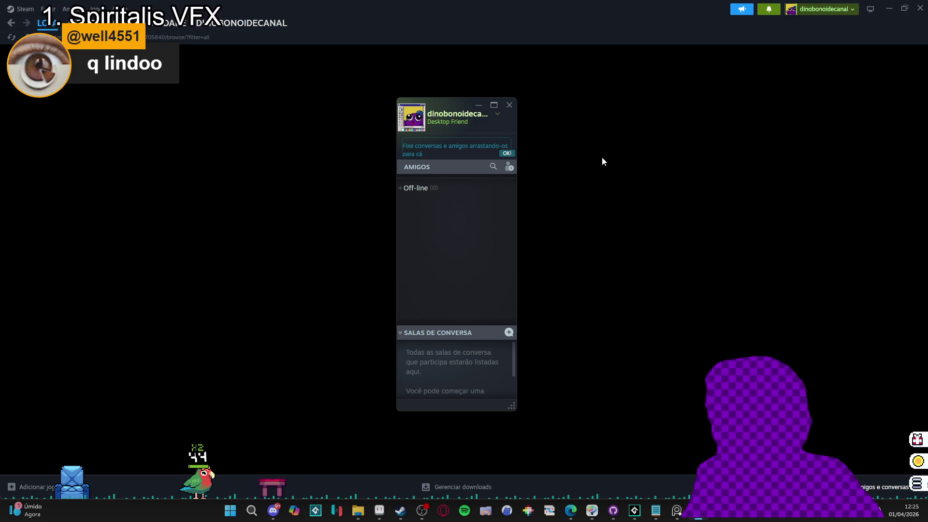
left_click(510, 105)
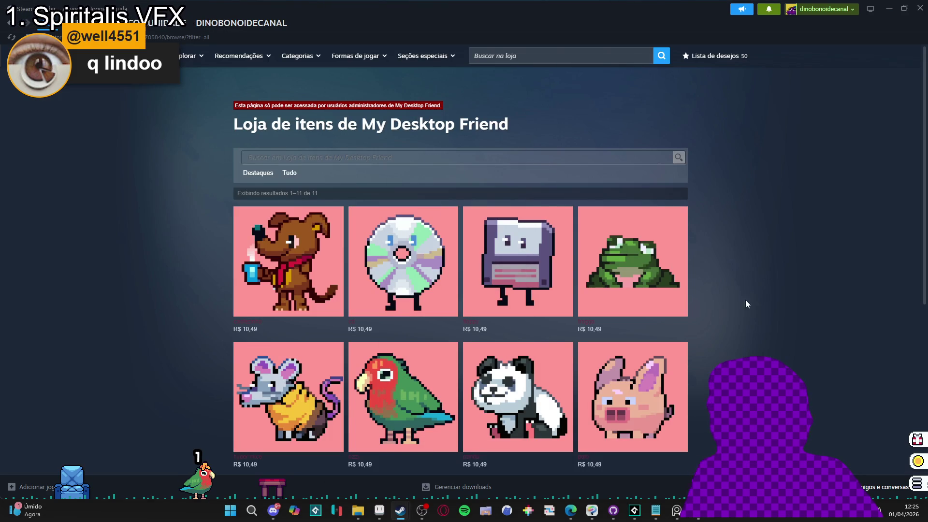
scroll(746, 301, "down", 4)
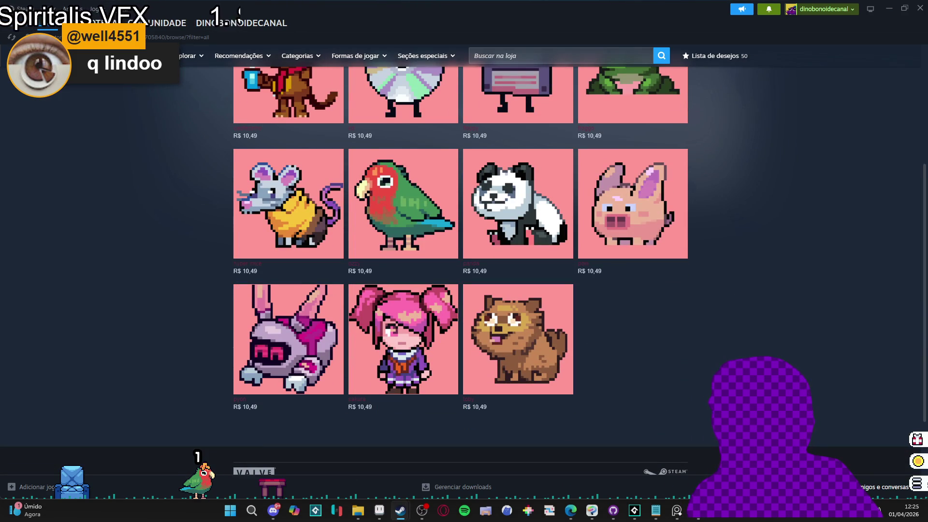
- Switch the pet's menu to its Configurações settings page
mouse_move(698, 511)
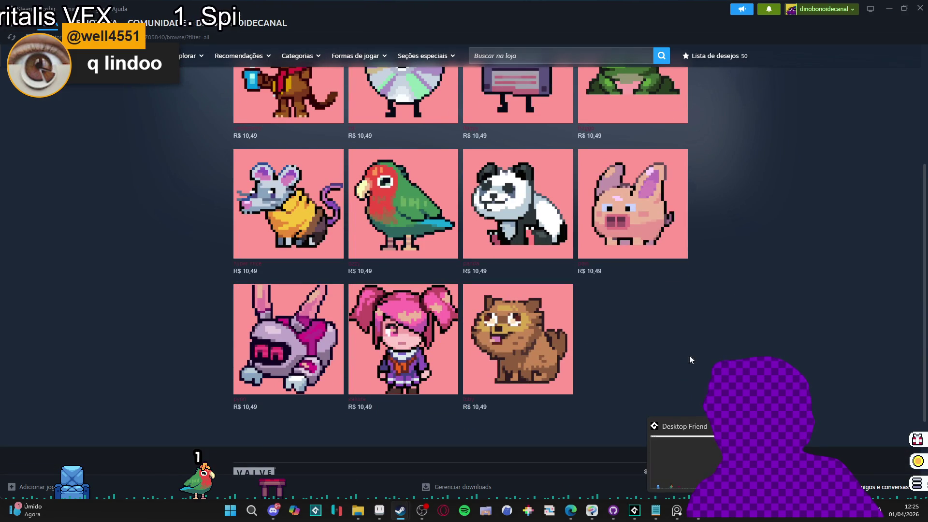
left_click(918, 484)
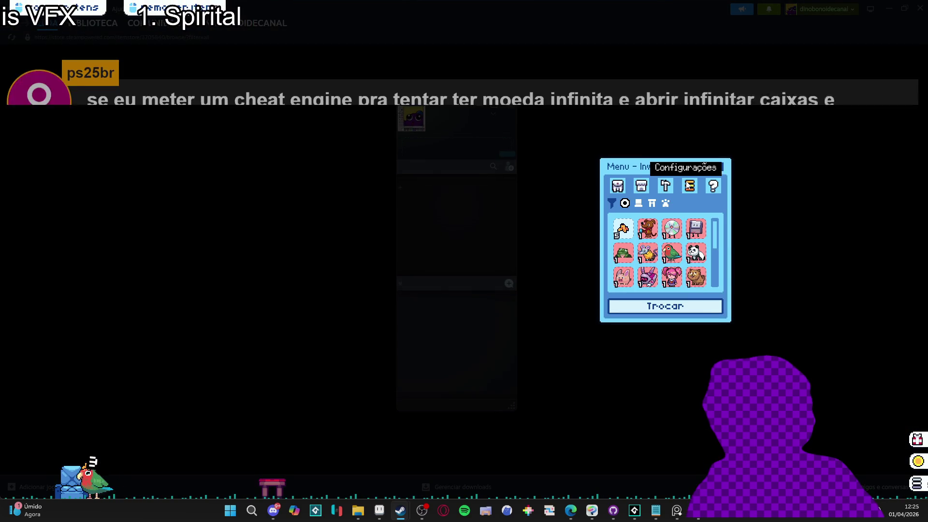
left_click(688, 185)
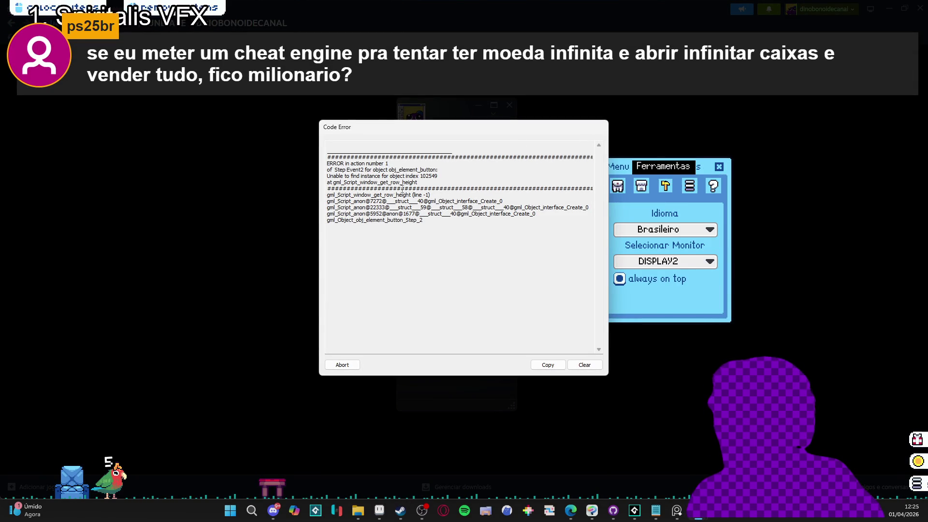
- Select the window_get_row_height function name in the Code Error dialog, then abort the game
left_click_drag(417, 182, 371, 183)
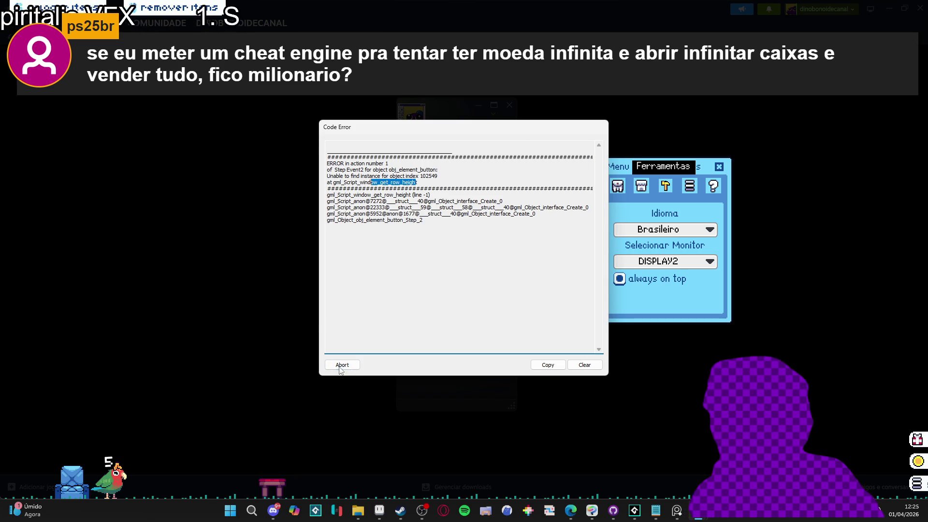
left_click(402, 183)
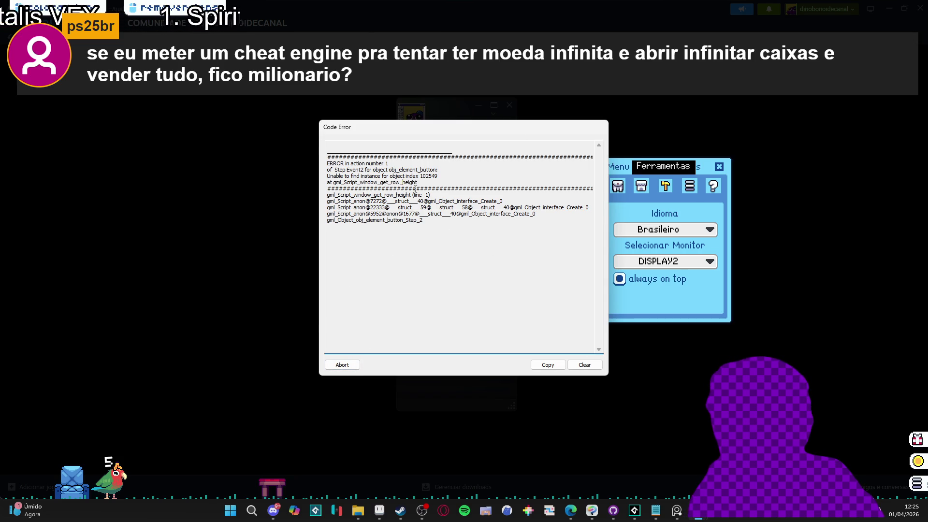
left_click(358, 177)
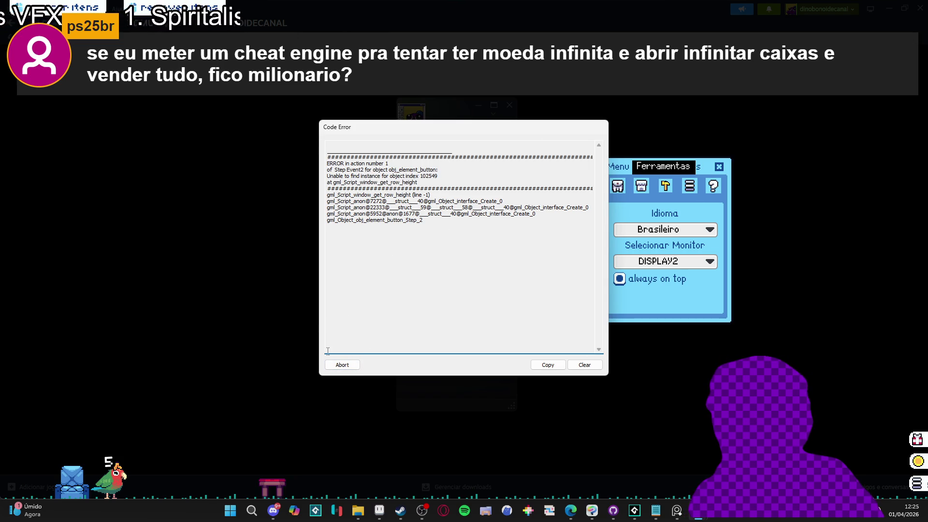
left_click(342, 365)
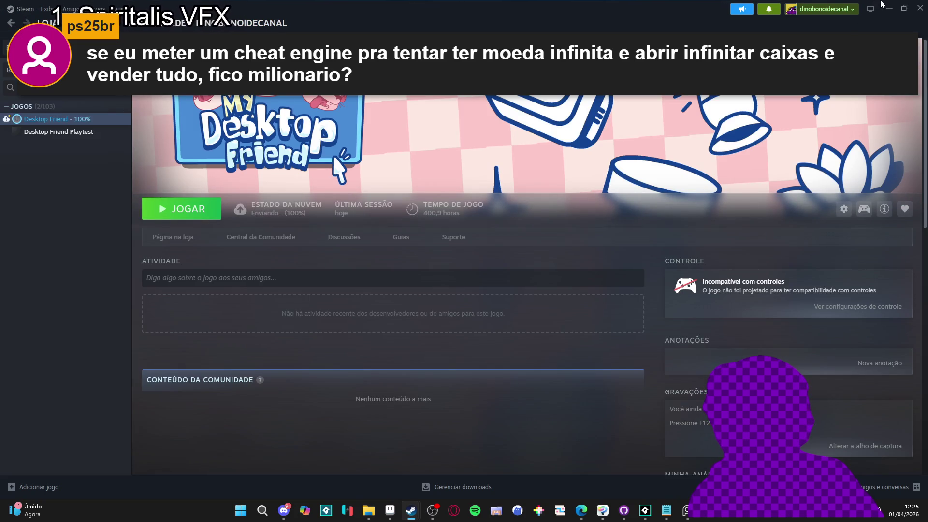
- Minimize Steam to bring back obj_exchange_slot's Step code in GameMaker
left_click(888, 8)
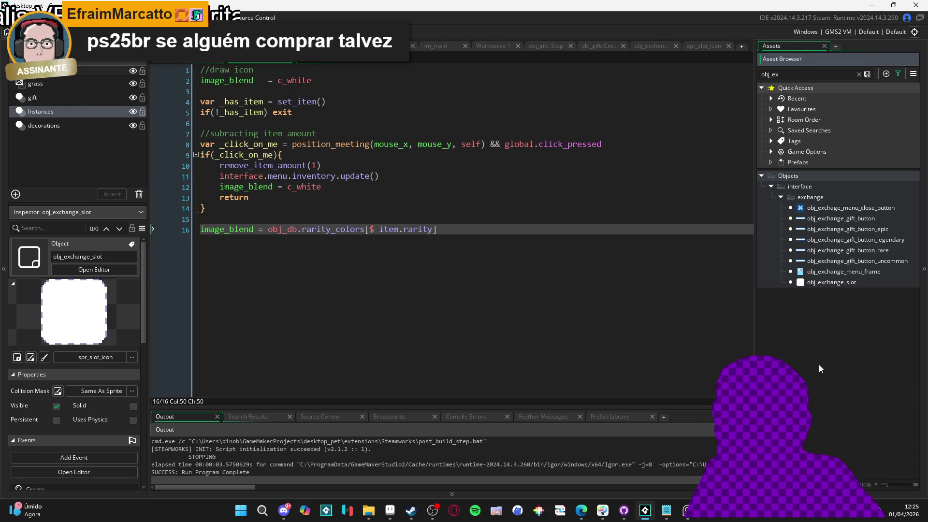
left_click(449, 249)
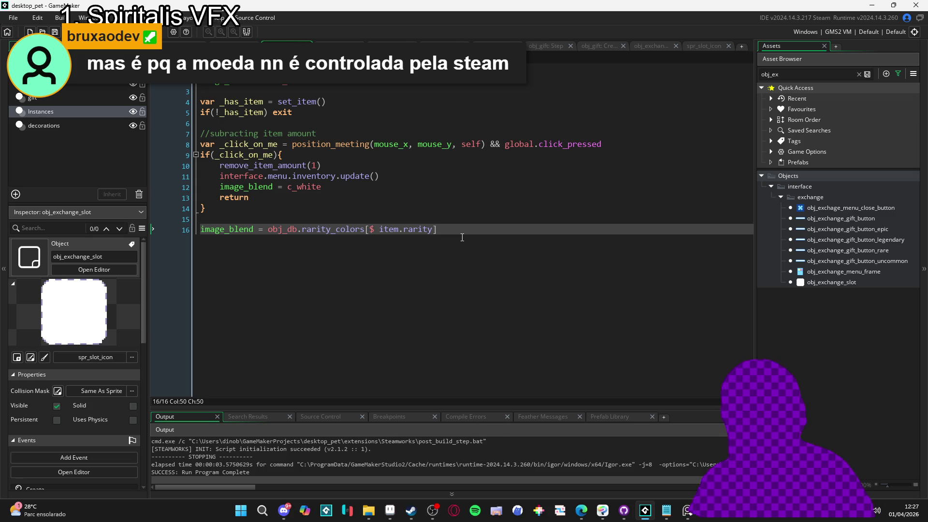
mouse_move(411, 511)
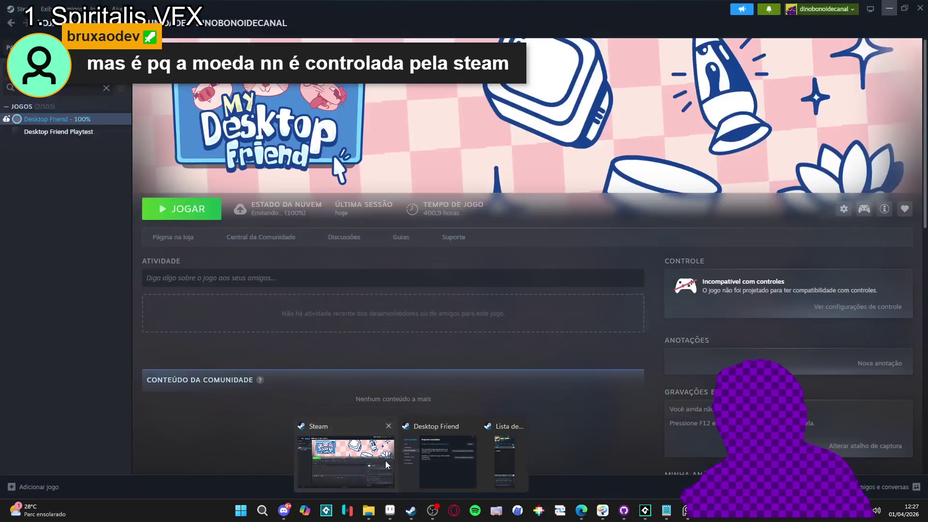
left_click(327, 428)
mouse_move(233, 22)
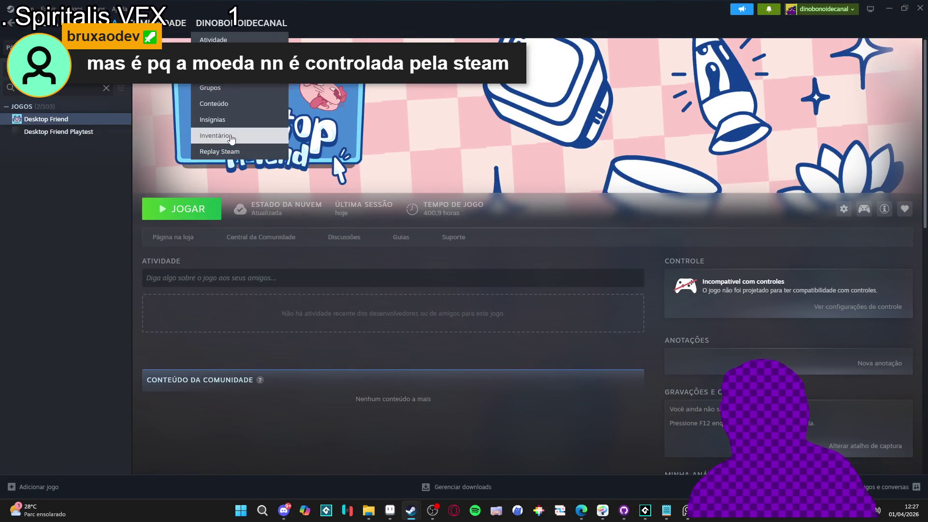
left_click(214, 135)
scroll(406, 302, "down", 3)
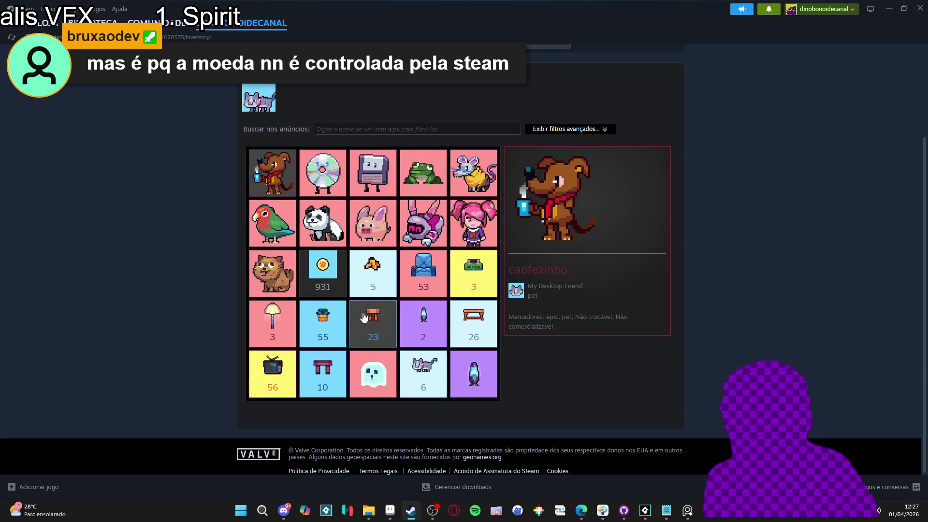
scroll(337, 303, "up", 2)
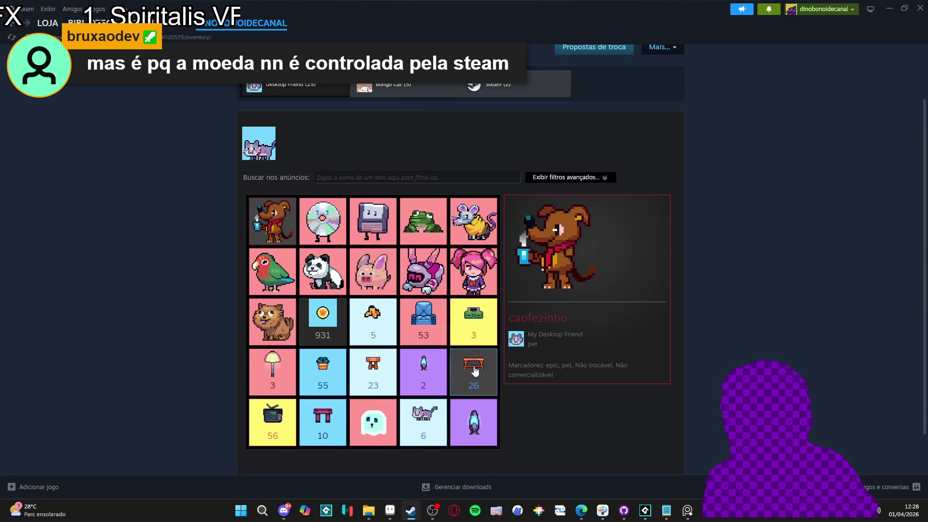
scroll(386, 310, "down", 2)
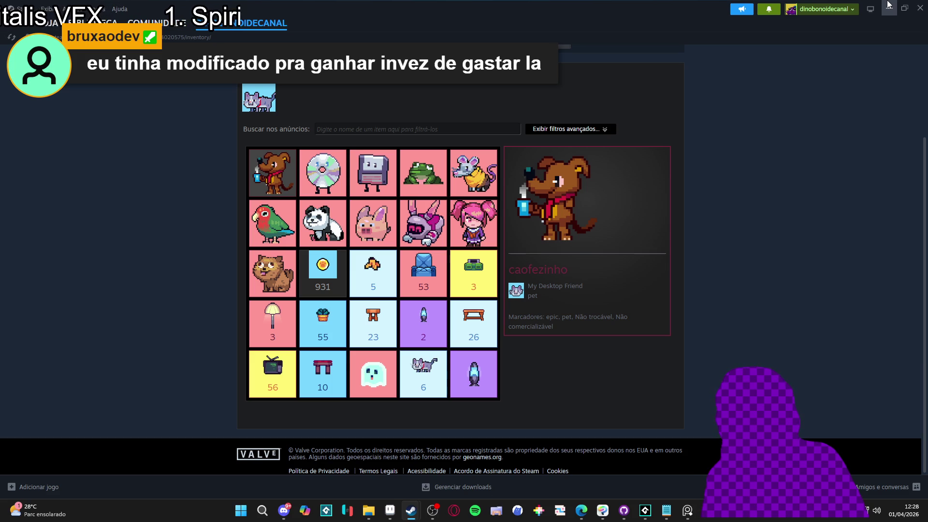
left_click(888, 6)
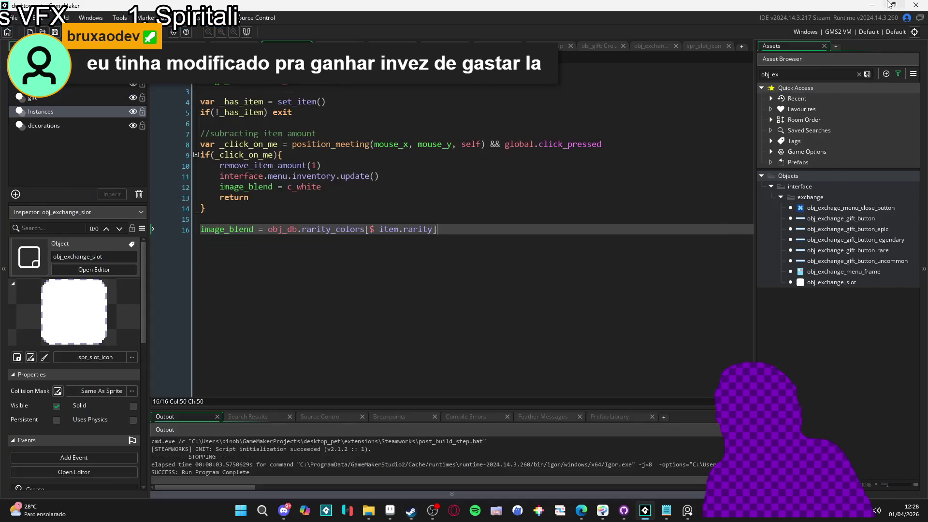
- Search the whole project for 'get_row_h' and jump to the match at interface Create line 212
left_click(590, 99)
scroll(420, 447, "up", 1)
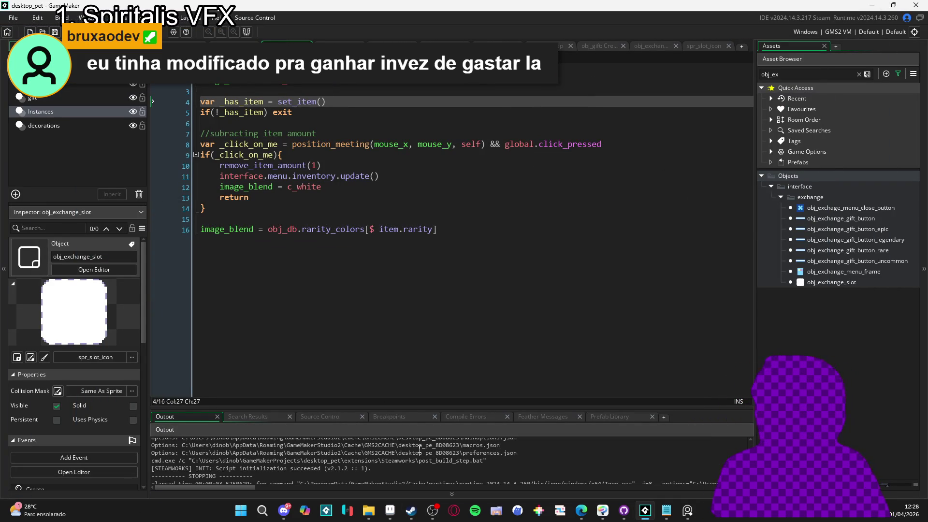
left_click(435, 360)
key("ctrl+f")
key("ctrl+shift+f")
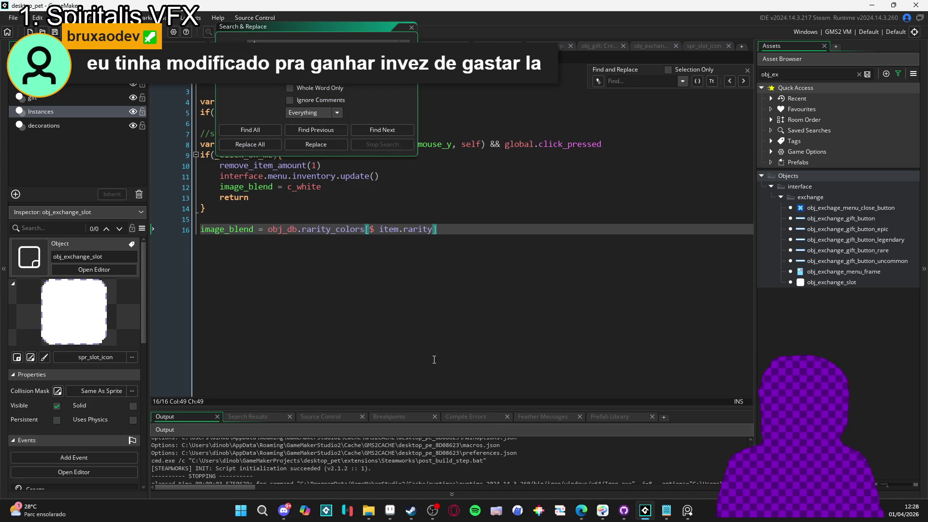
key("Return")
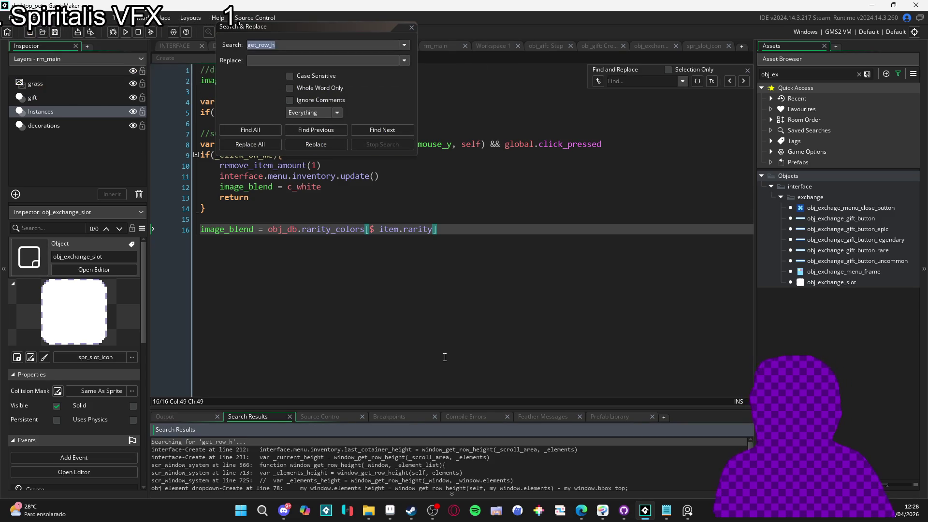
double_click(378, 450)
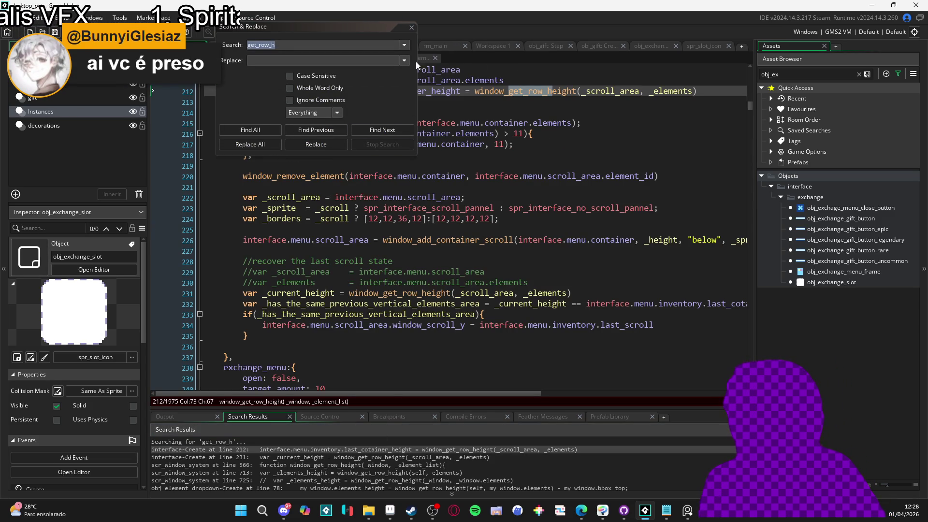
- Go to the window_get_row_height definition in scr_window_system from the line 212 call
left_click(413, 26)
left_click(520, 92)
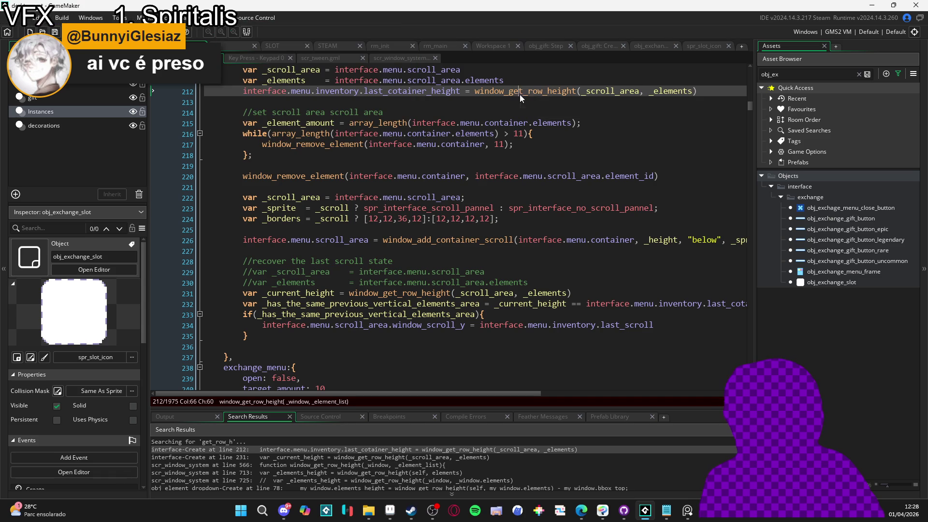
middle_click(520, 92)
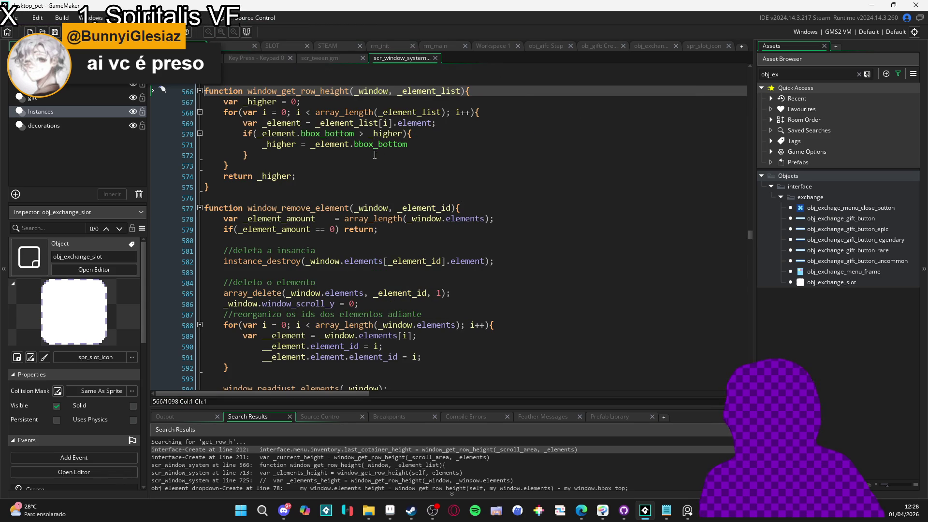